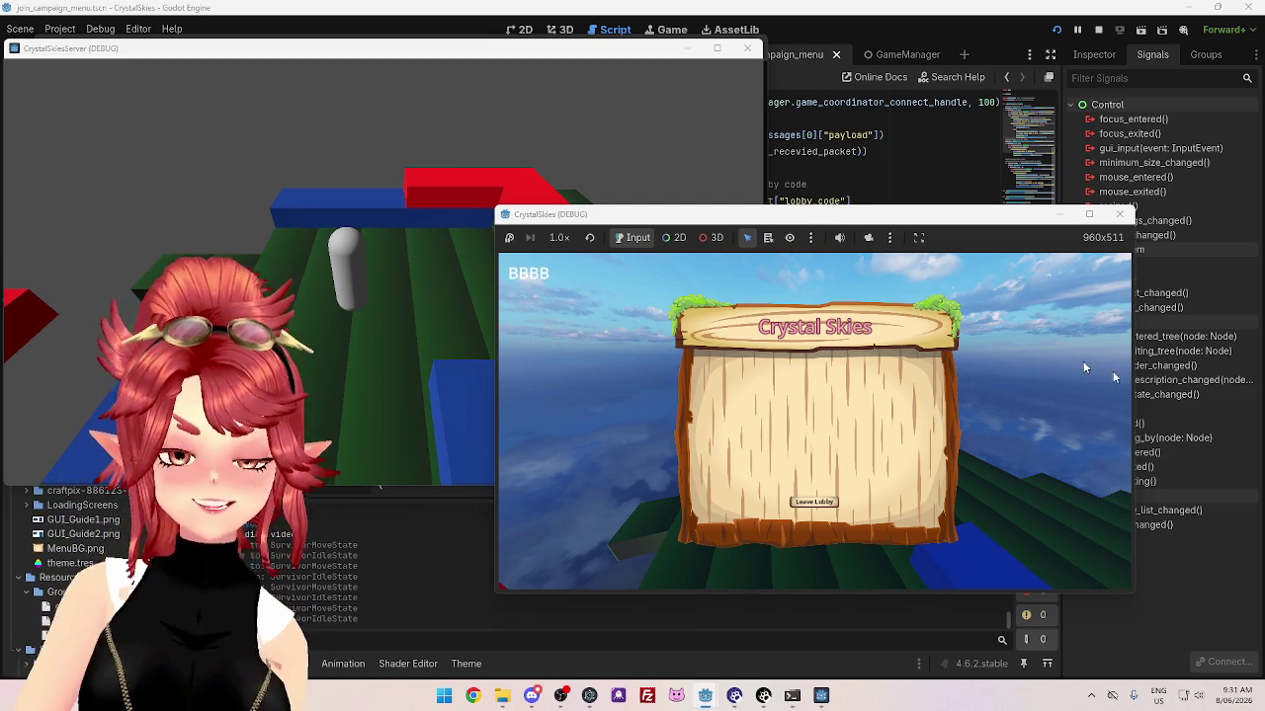
Close the CrystalSkies client and server debug windows, then bring the coordinator editor forward.
left_click(1119, 215)
left_click_drag(659, 56, 893, 117)
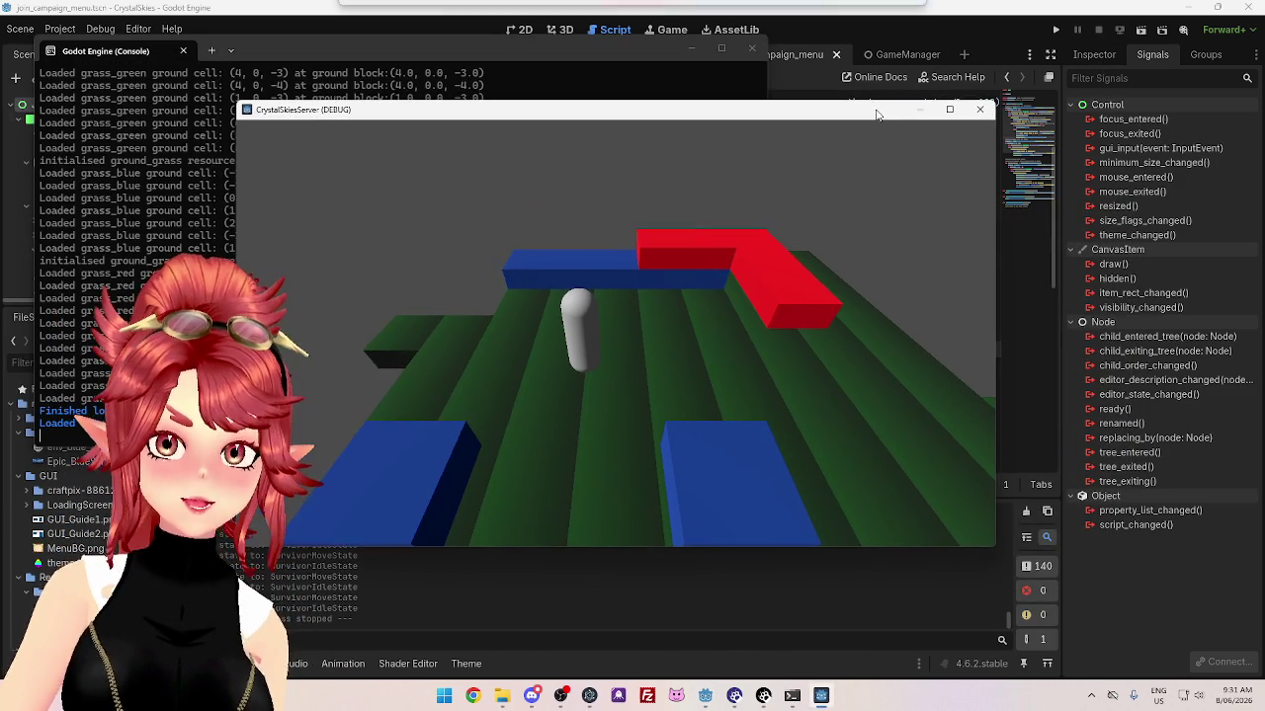
left_click(979, 109)
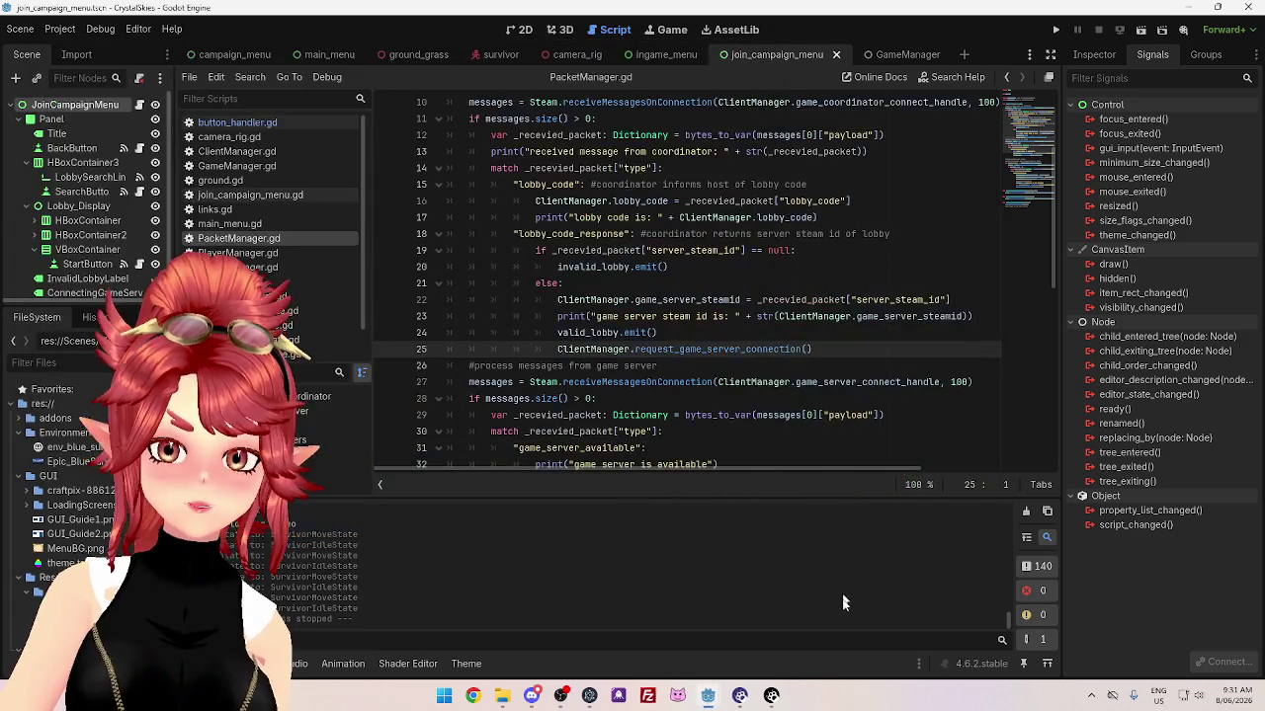
mouse_move(733, 703)
left_click(729, 620)
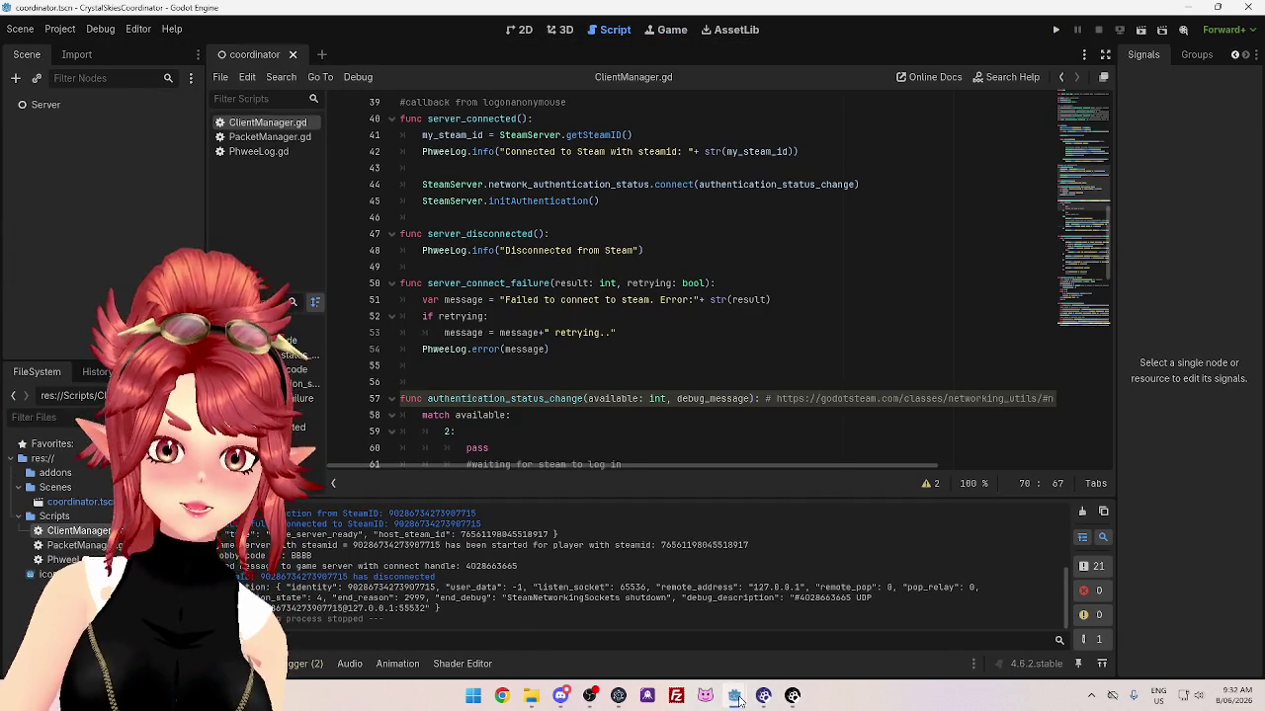
Dismiss the window previews and review the connection messages in the coordinator's output log.
mouse_move(734, 700)
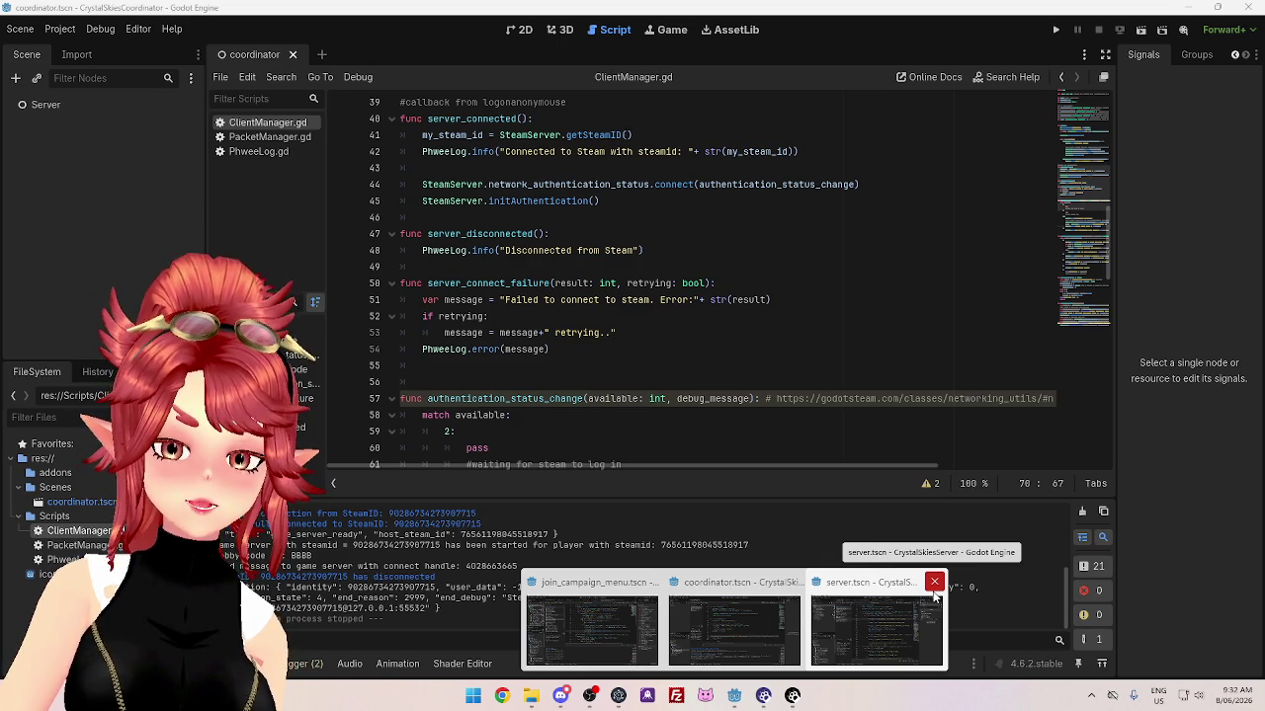
left_click(933, 582)
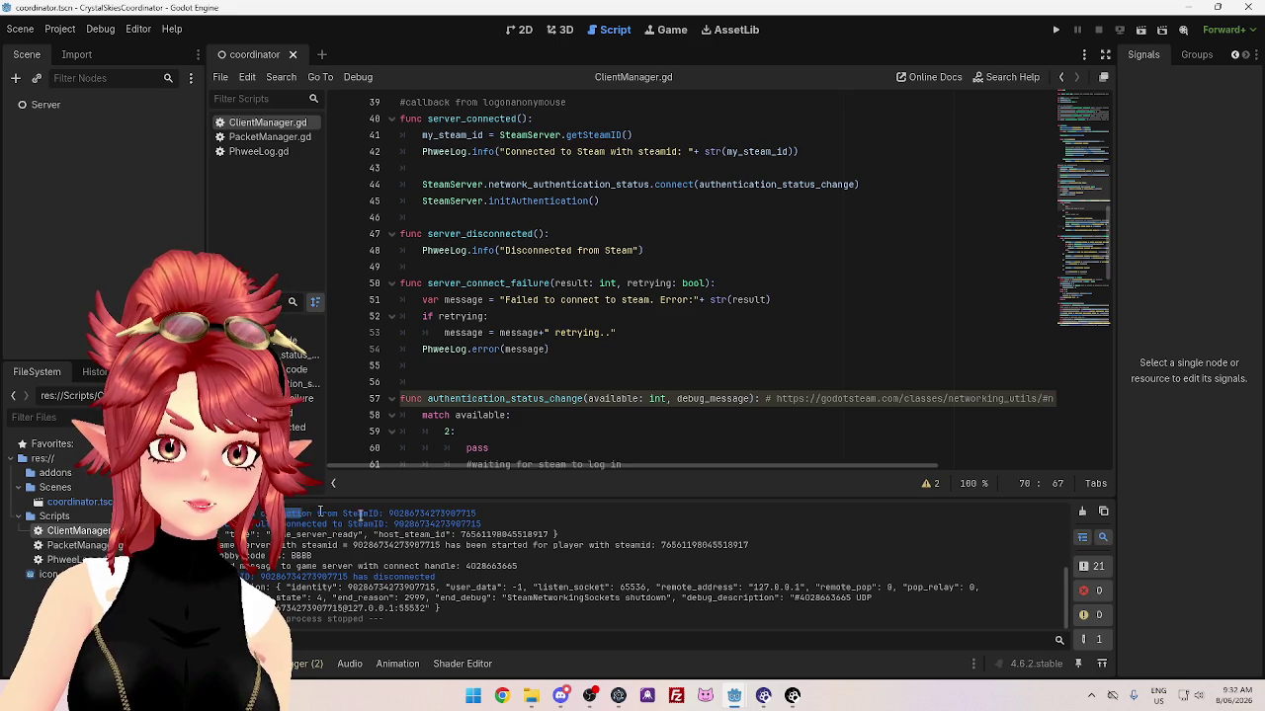
left_click_drag(306, 518, 577, 547)
left_click(577, 547)
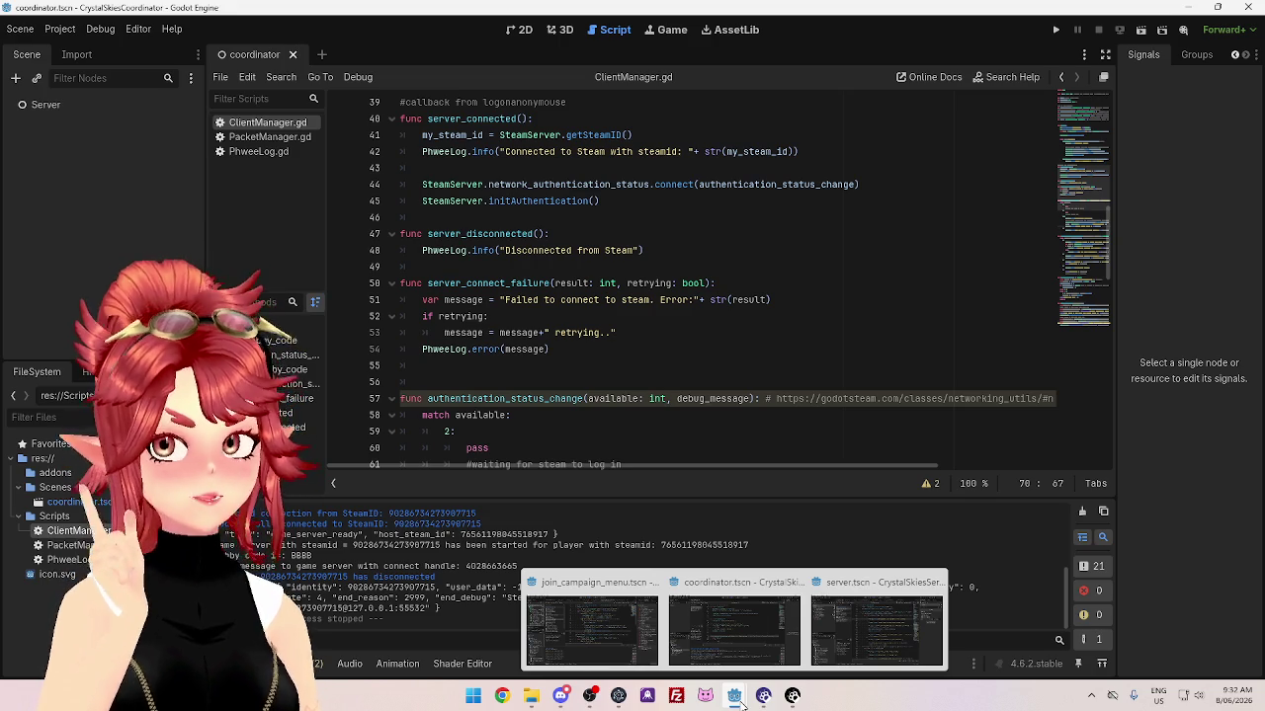
scroll(633, 295, "up", 10)
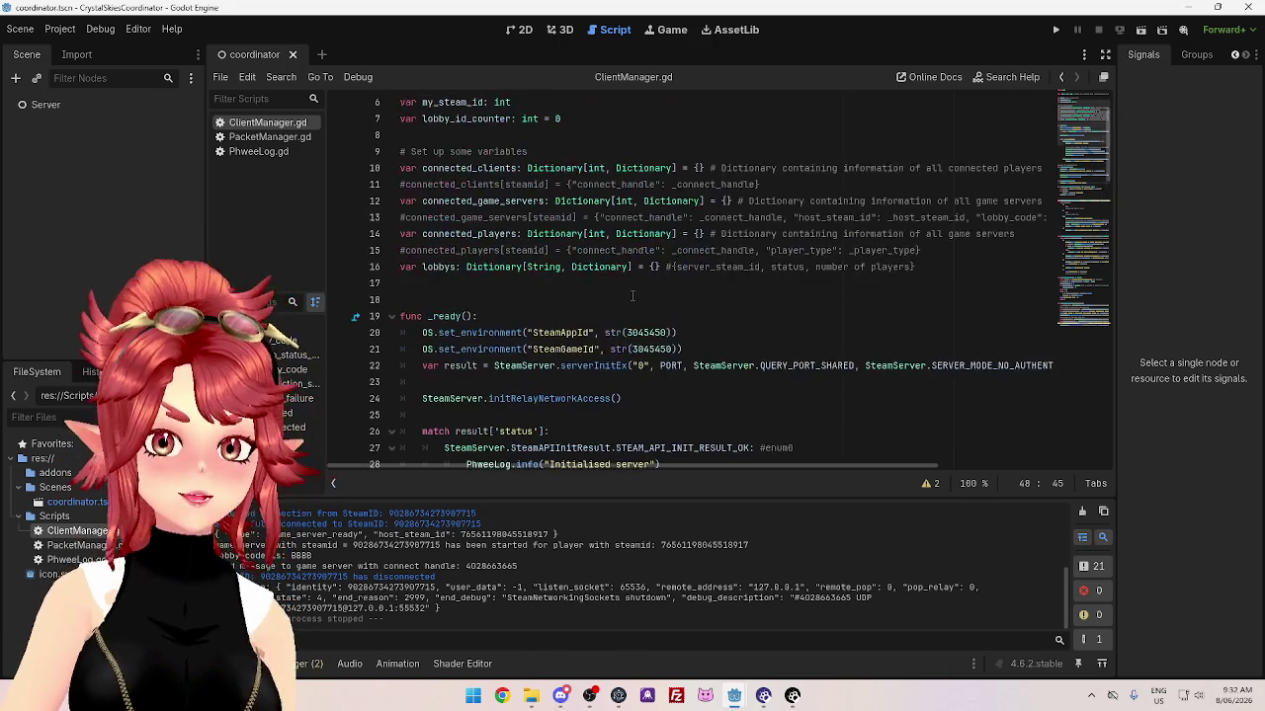
scroll(630, 297, "up", 2)
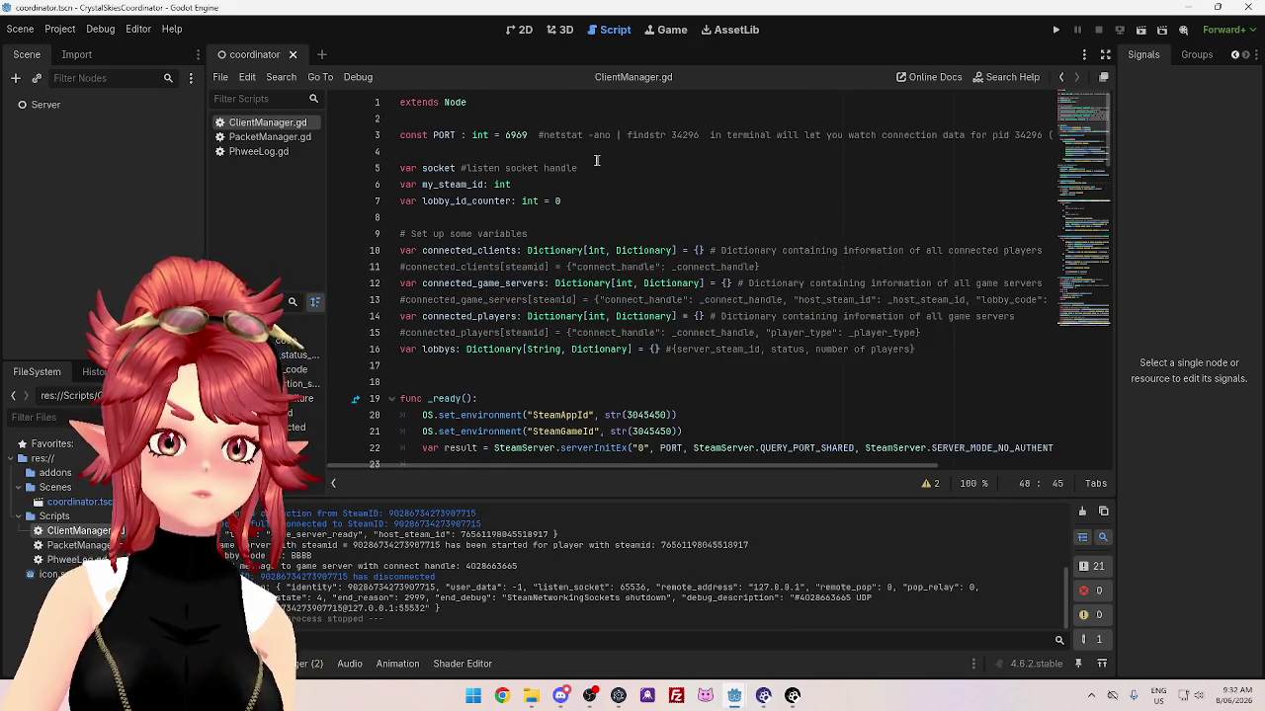
scroll(584, 250, "down", 3)
scroll(629, 284, "down", 4)
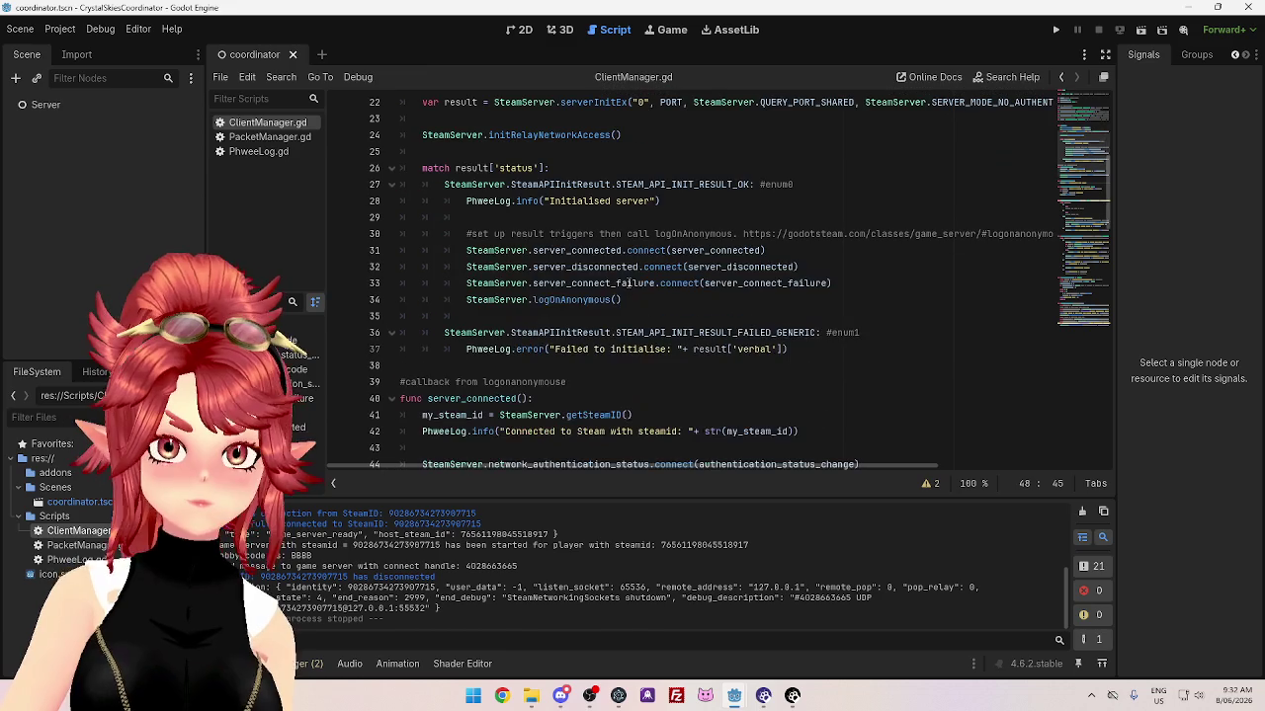
left_click(633, 299)
scroll(593, 247, "up", 7)
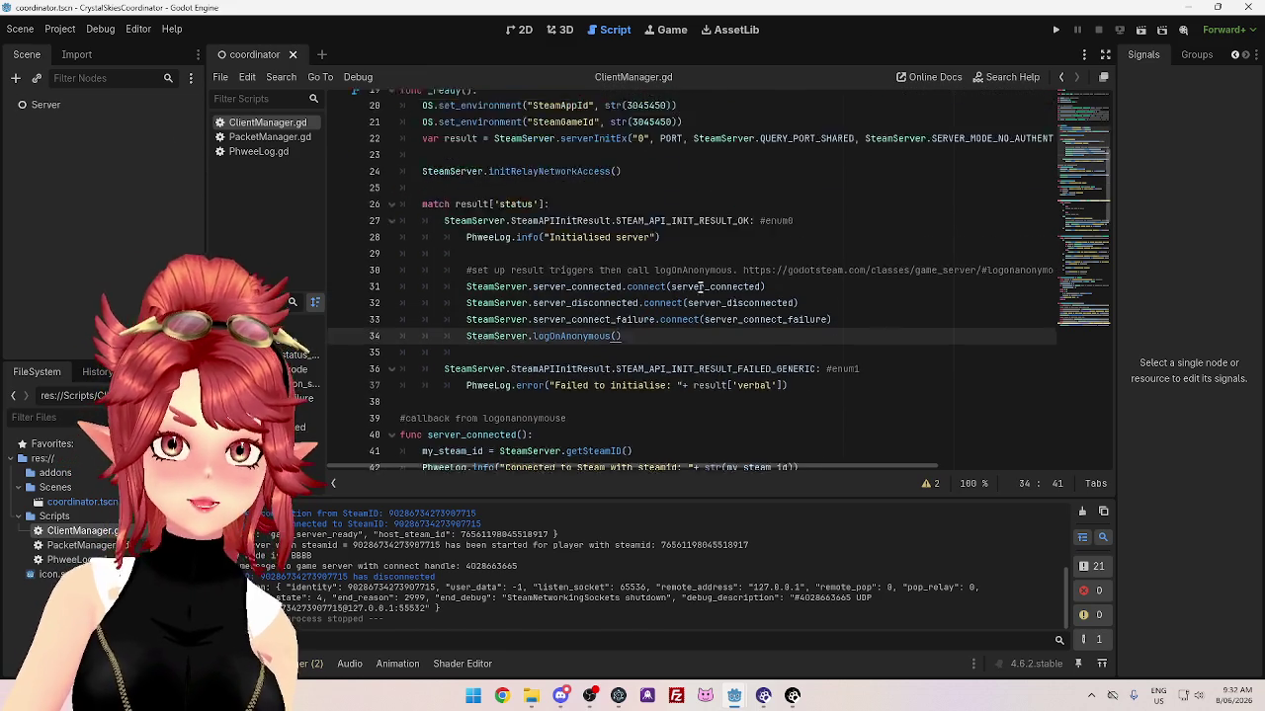
scroll(746, 416, "down", 1)
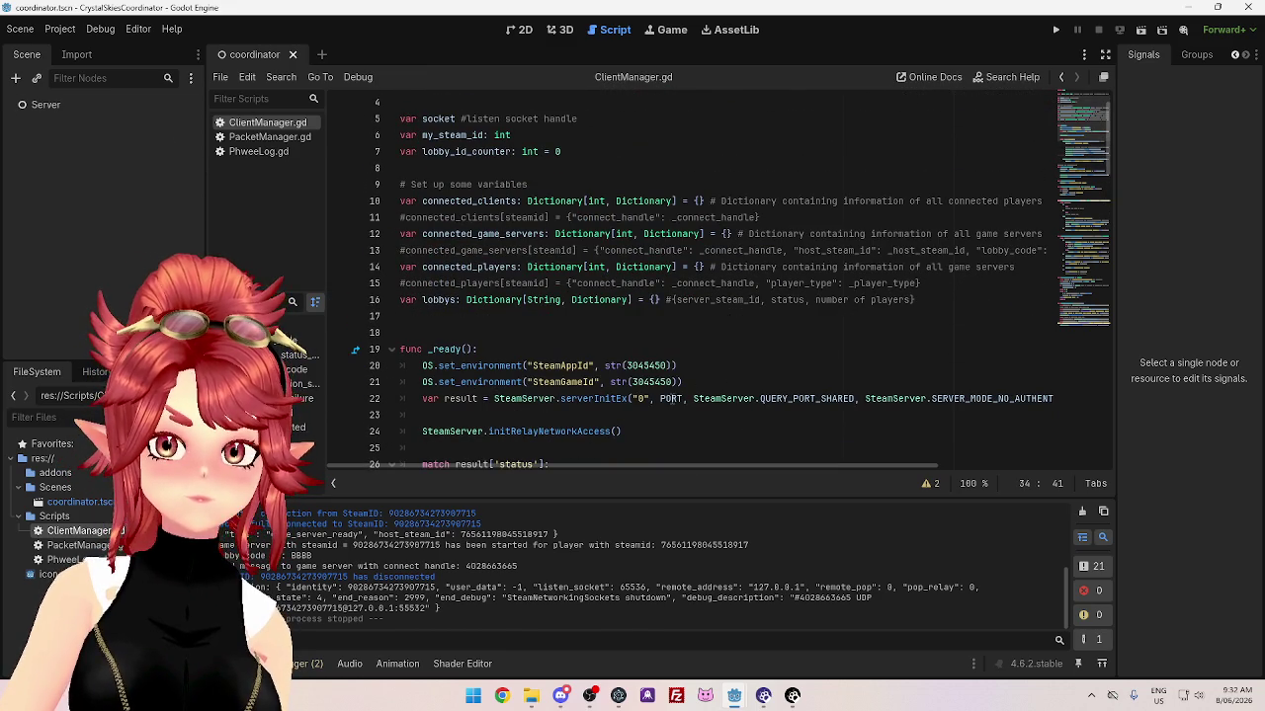
scroll(539, 358, "down", 1)
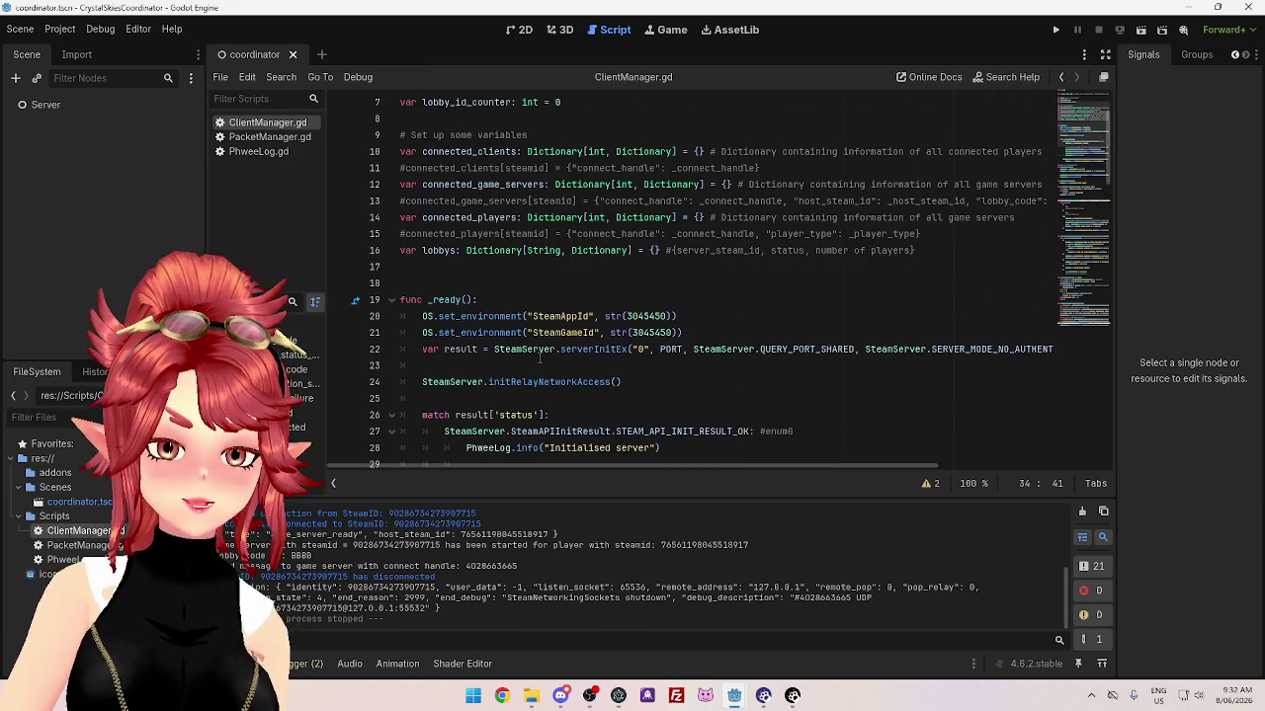
scroll(540, 358, "up", 2)
scroll(540, 357, "down", 4)
scroll(541, 358, "up", 4)
left_click(515, 137)
scroll(810, 300, "down", 7)
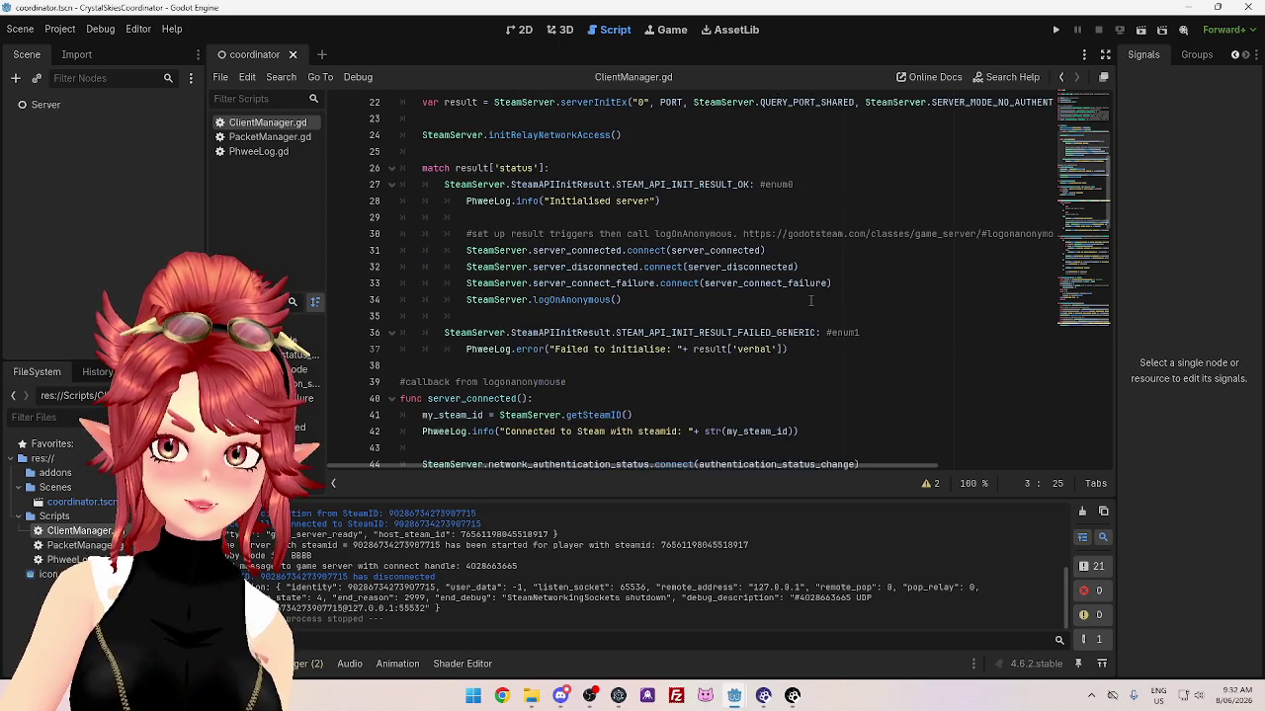
scroll(810, 303, "down", 7)
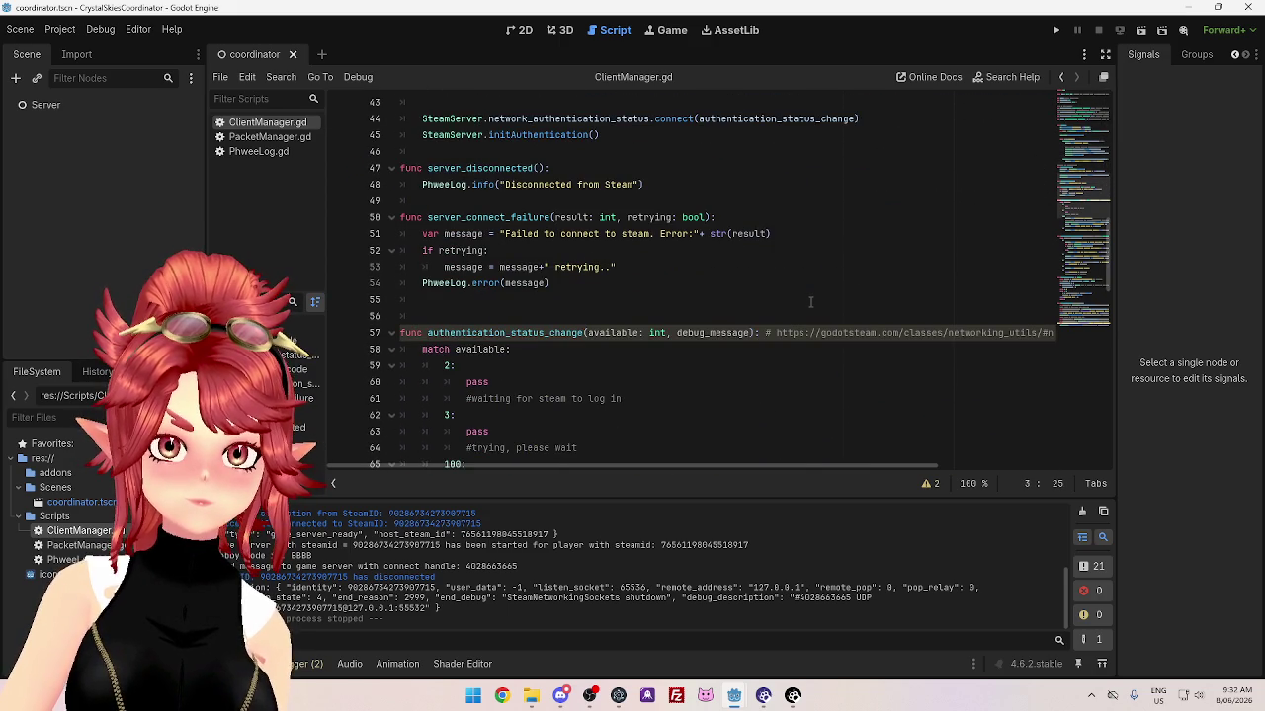
scroll(810, 301, "down", 3)
scroll(806, 320, "down", 2)
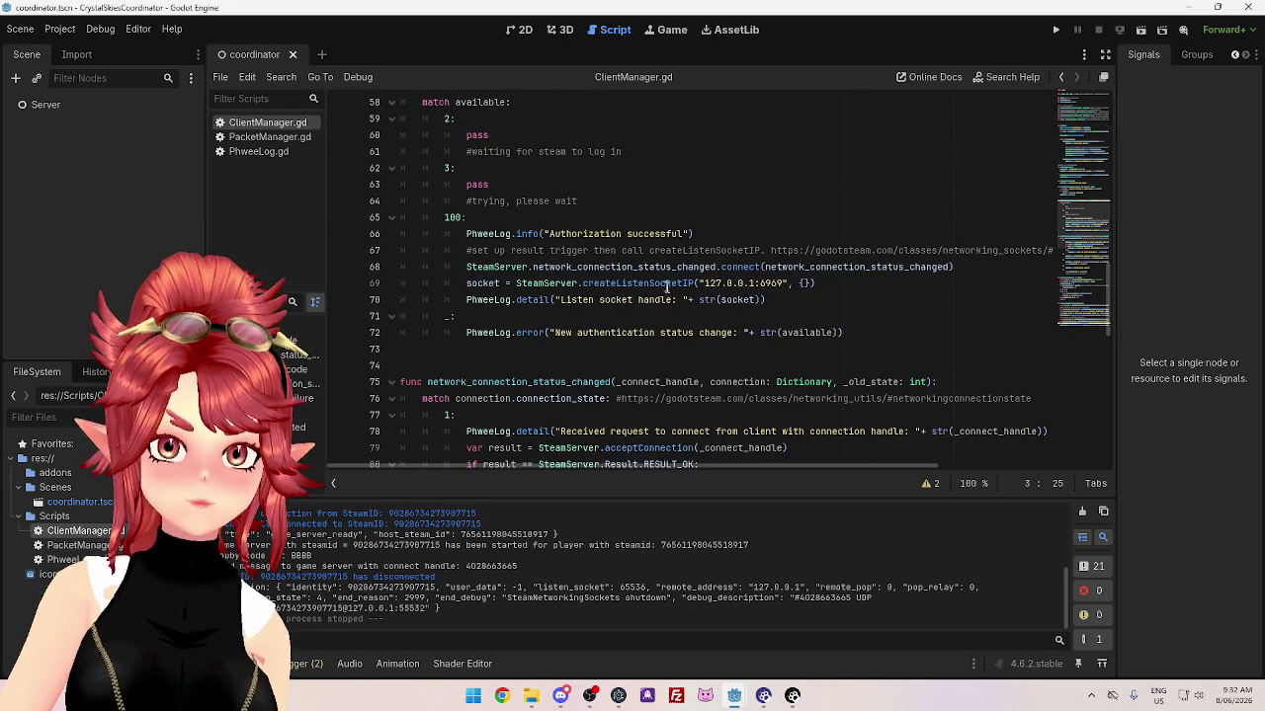
Highlight the IP 127.0.0.1 on line 69, then switch to the join_campaign_menu window.
left_click(667, 284)
left_click_drag(703, 283, 783, 284)
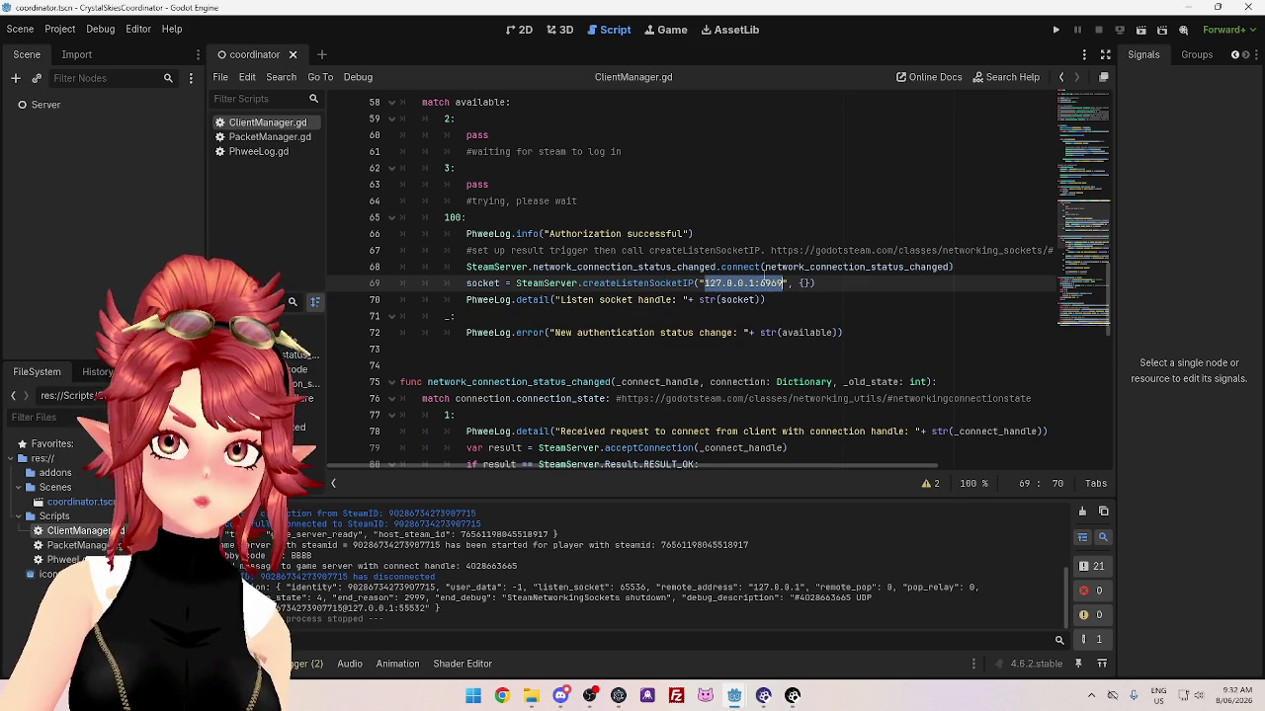
left_click(874, 236)
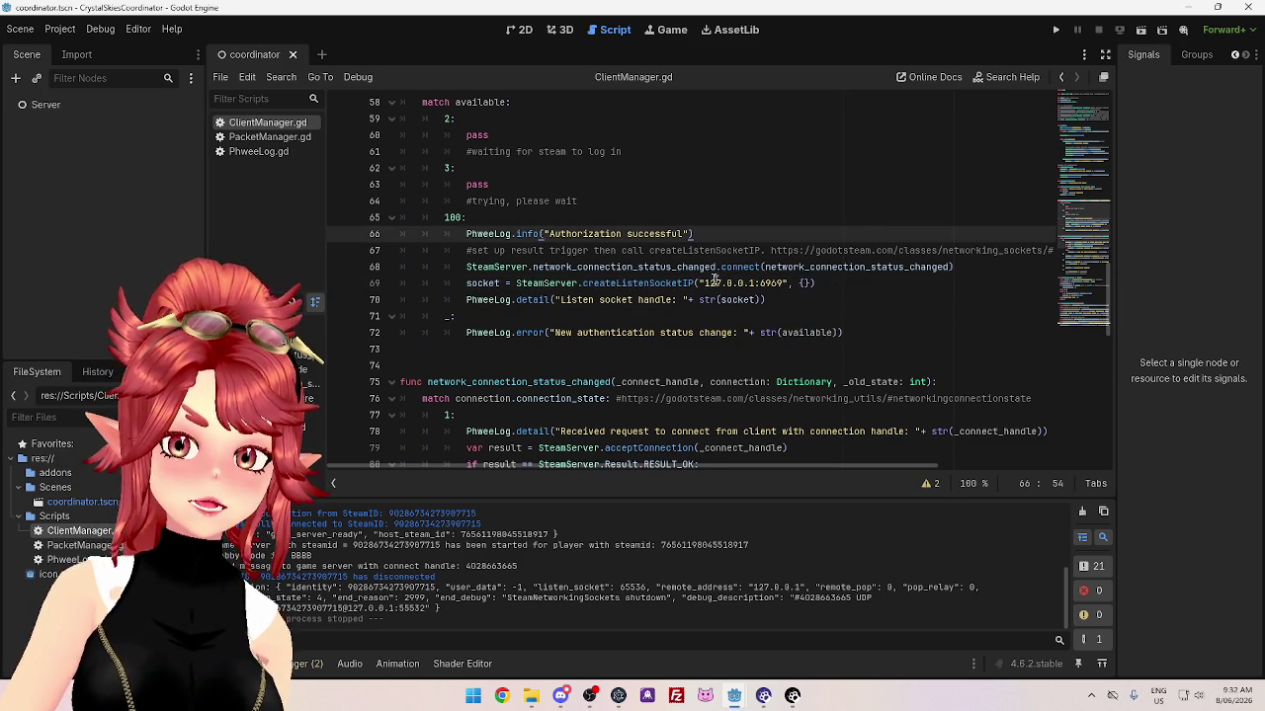
left_click_drag(703, 284, 784, 284)
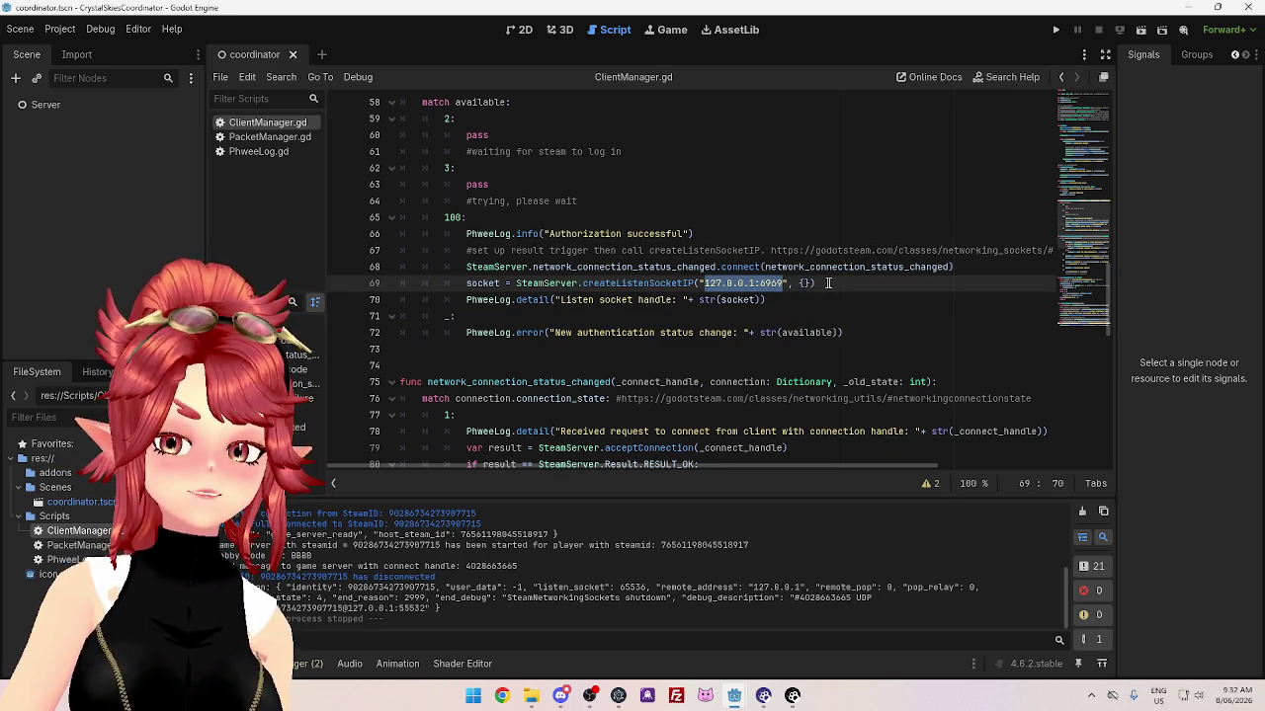
left_click(832, 284)
left_click_drag(703, 283, 755, 283)
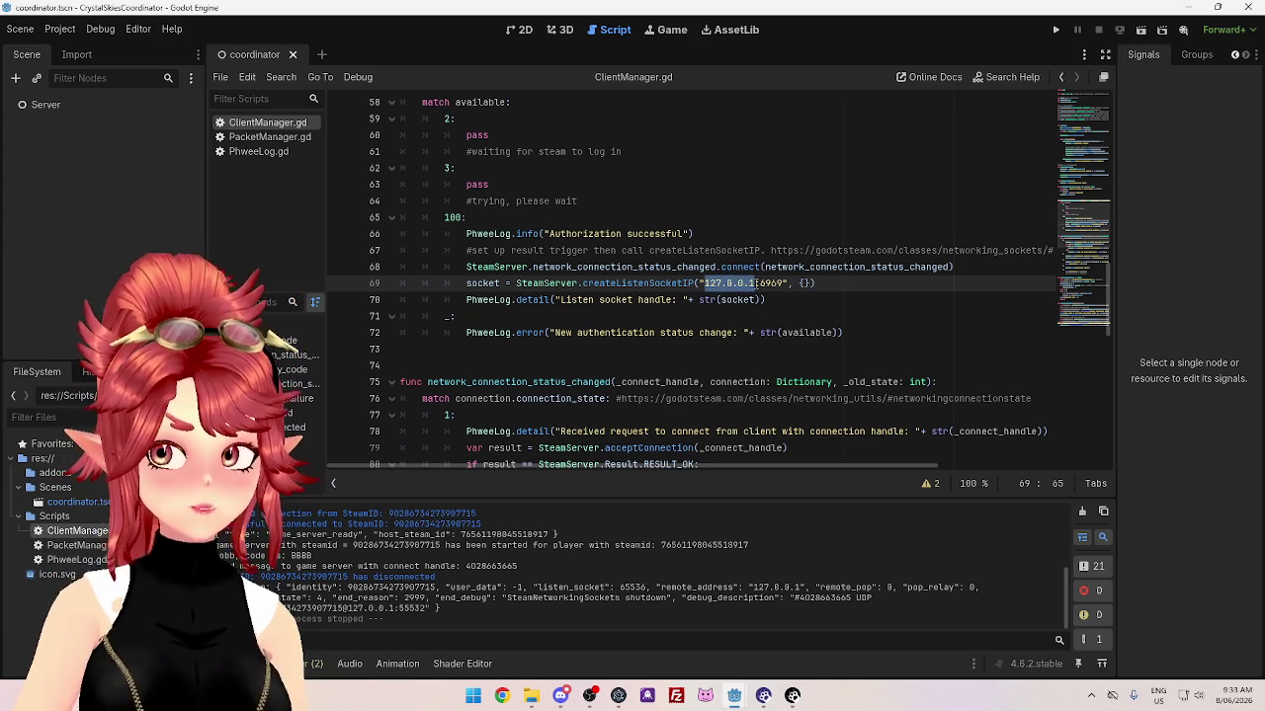
left_click(595, 628)
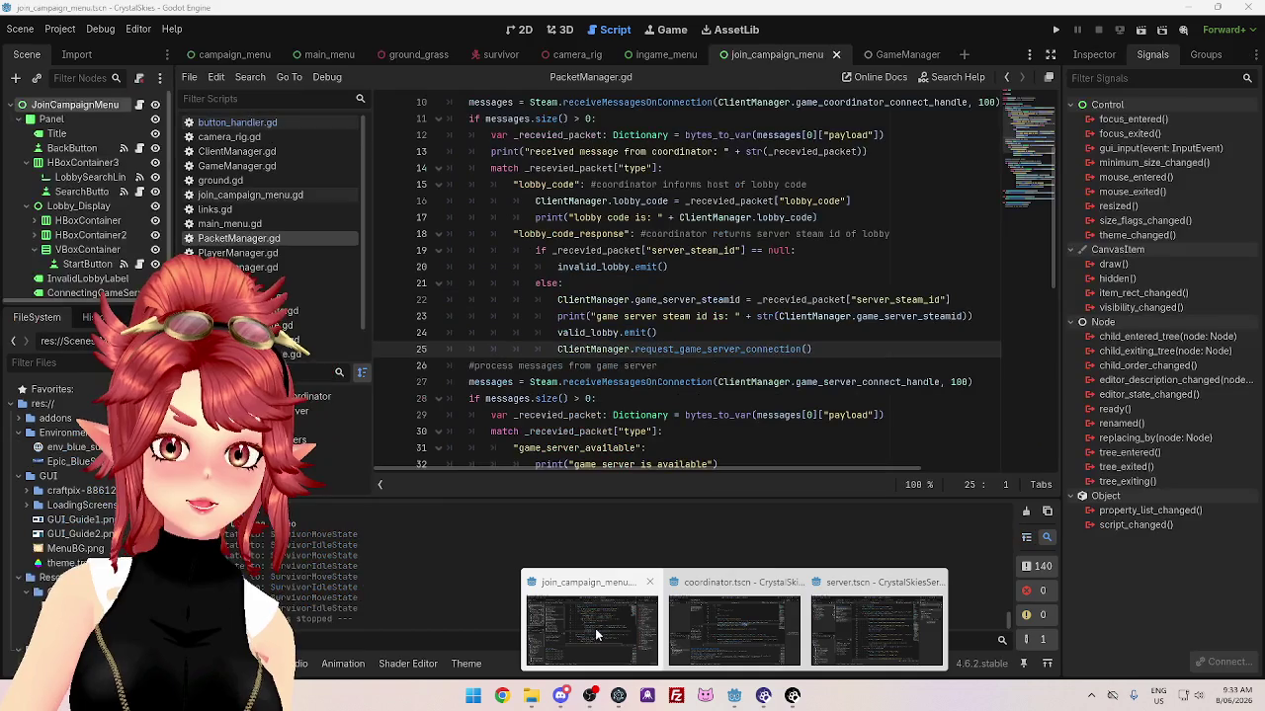
Read through the client's ClientManager.gd, then bring the coordinator editor back to the front.
scroll(758, 317, "up", 1)
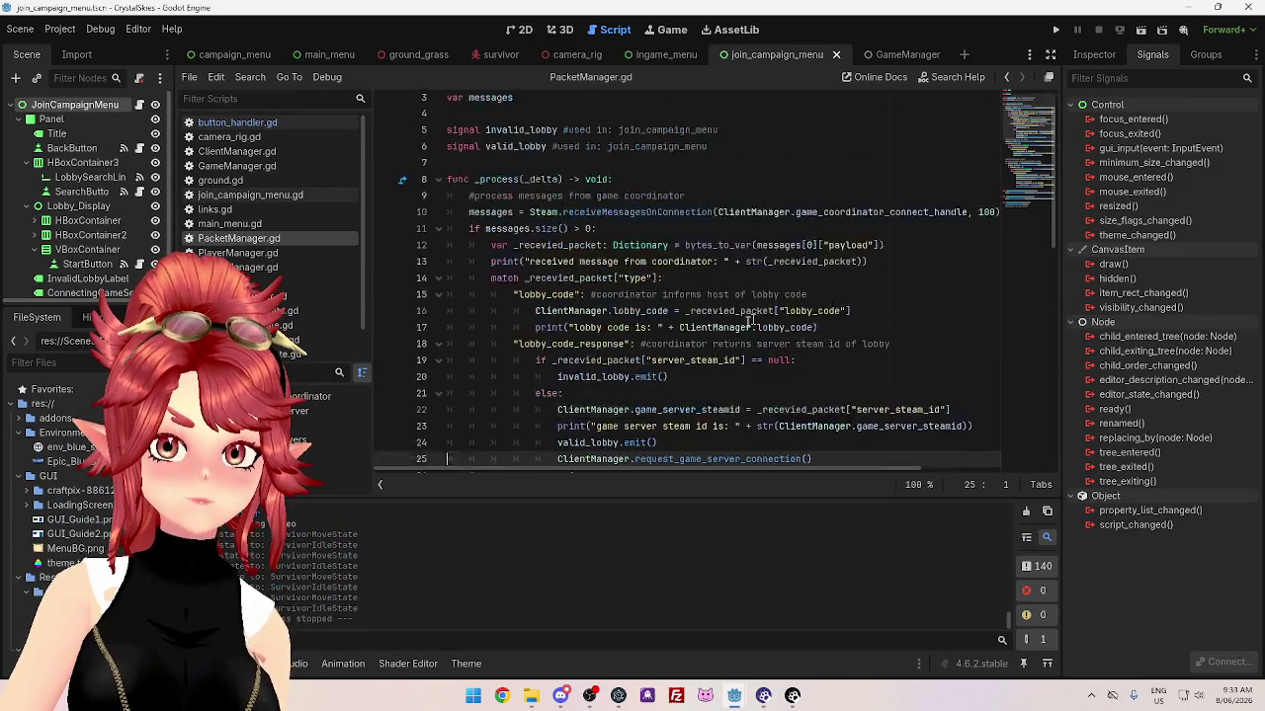
scroll(758, 317, "up", 2)
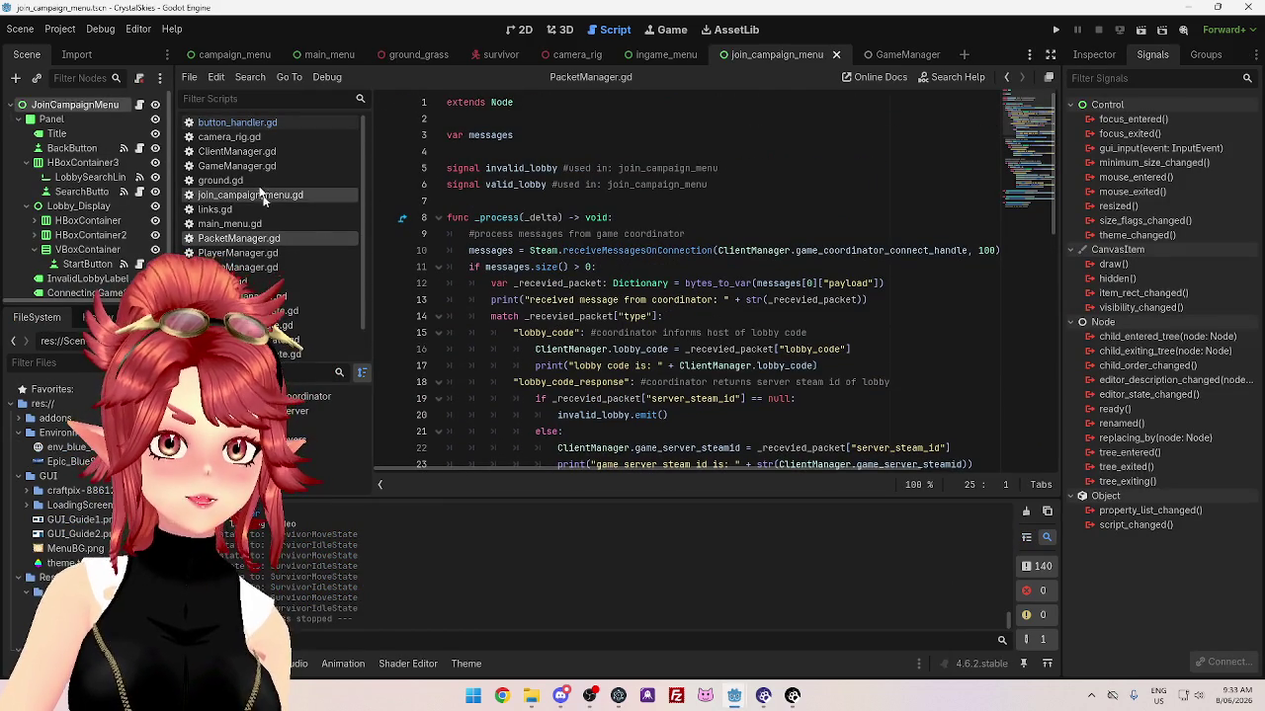
left_click(242, 152)
scroll(838, 324, "up", 15)
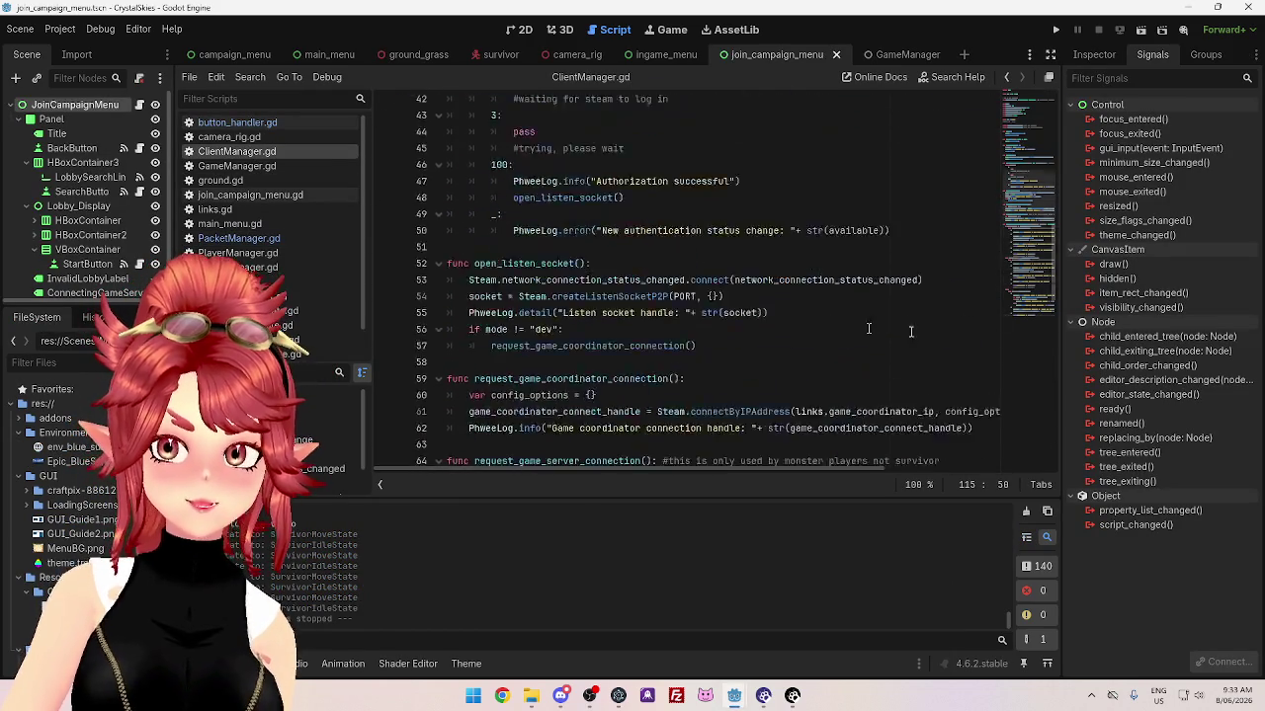
scroll(838, 324, "up", 14)
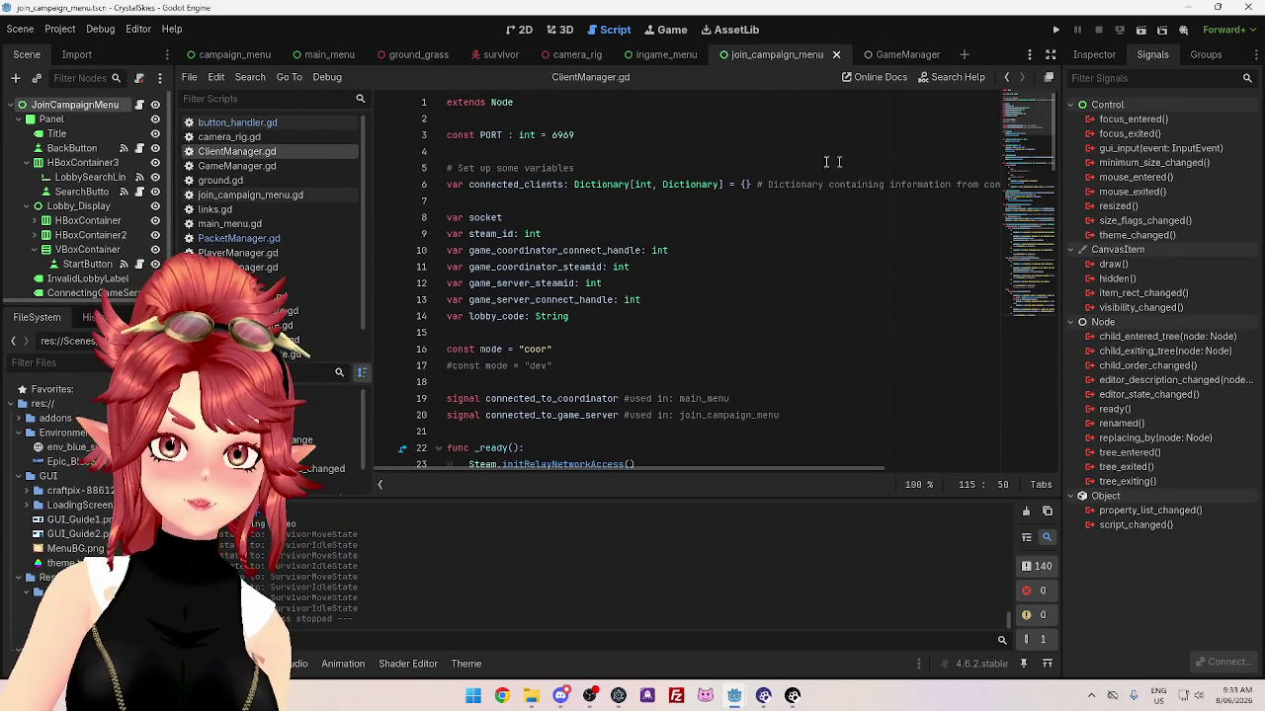
scroll(693, 279, "down", 10)
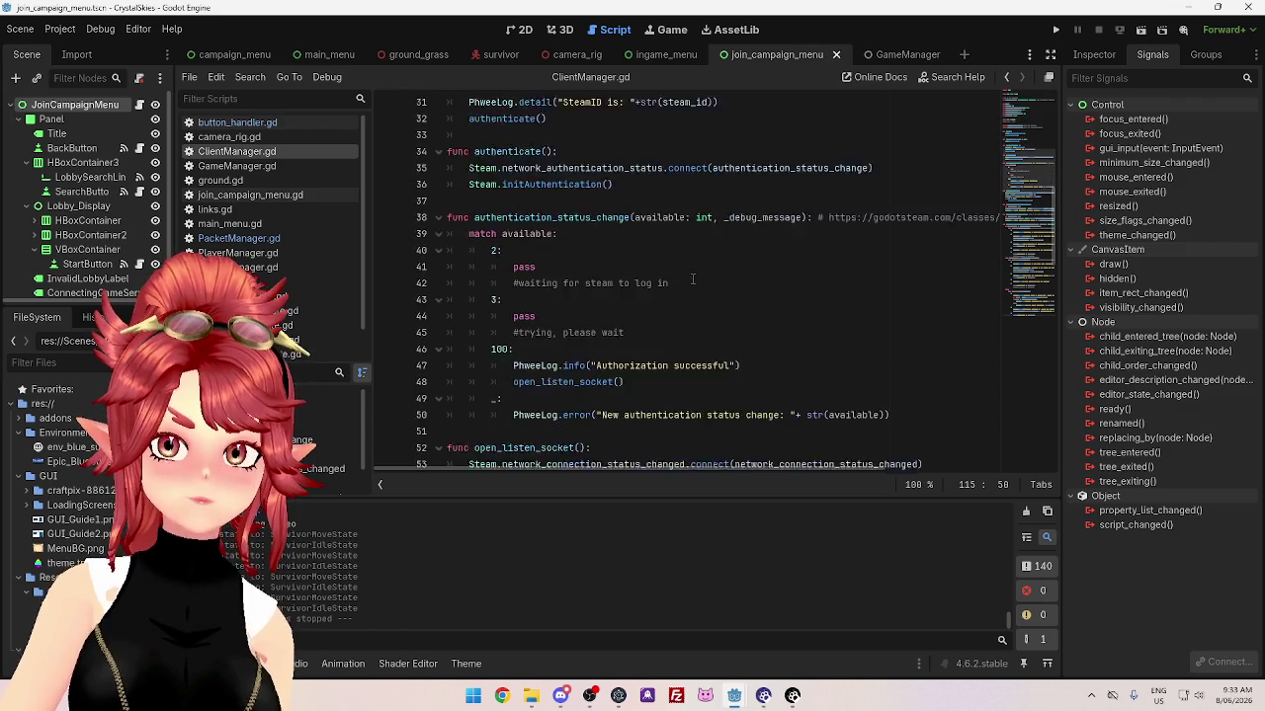
scroll(693, 280, "down", 5)
scroll(698, 282, "down", 12)
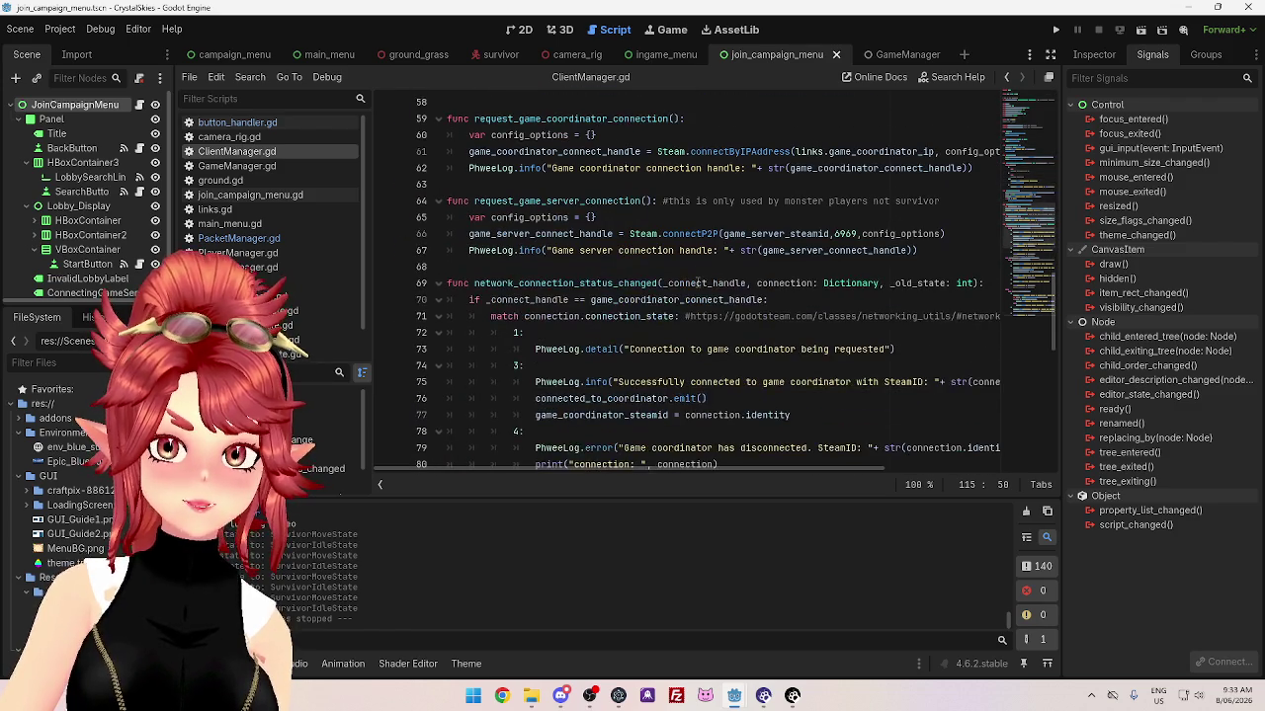
scroll(698, 283, "up", 10)
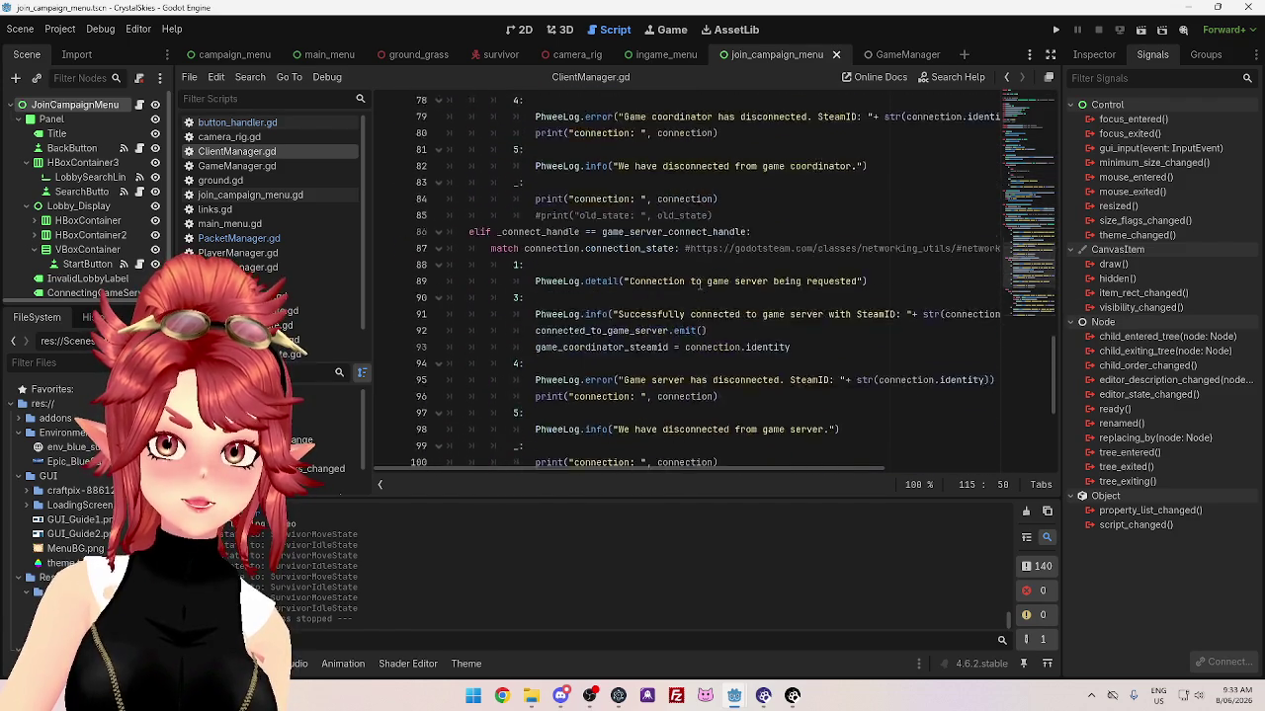
mouse_move(734, 695)
left_click(711, 639)
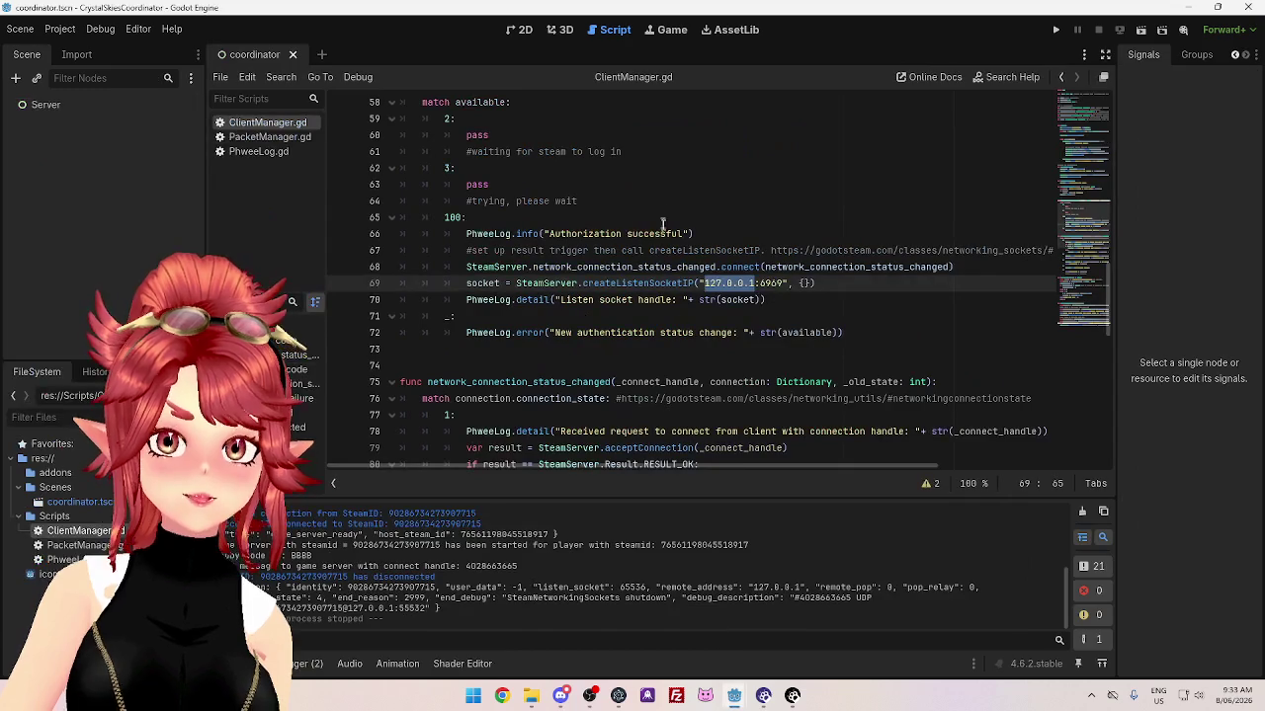
Add a Coord_IP String constant holding "127.0.0.1:6969" below the PORT constant.
scroll(541, 263, "up", 6)
scroll(541, 263, "up", 8)
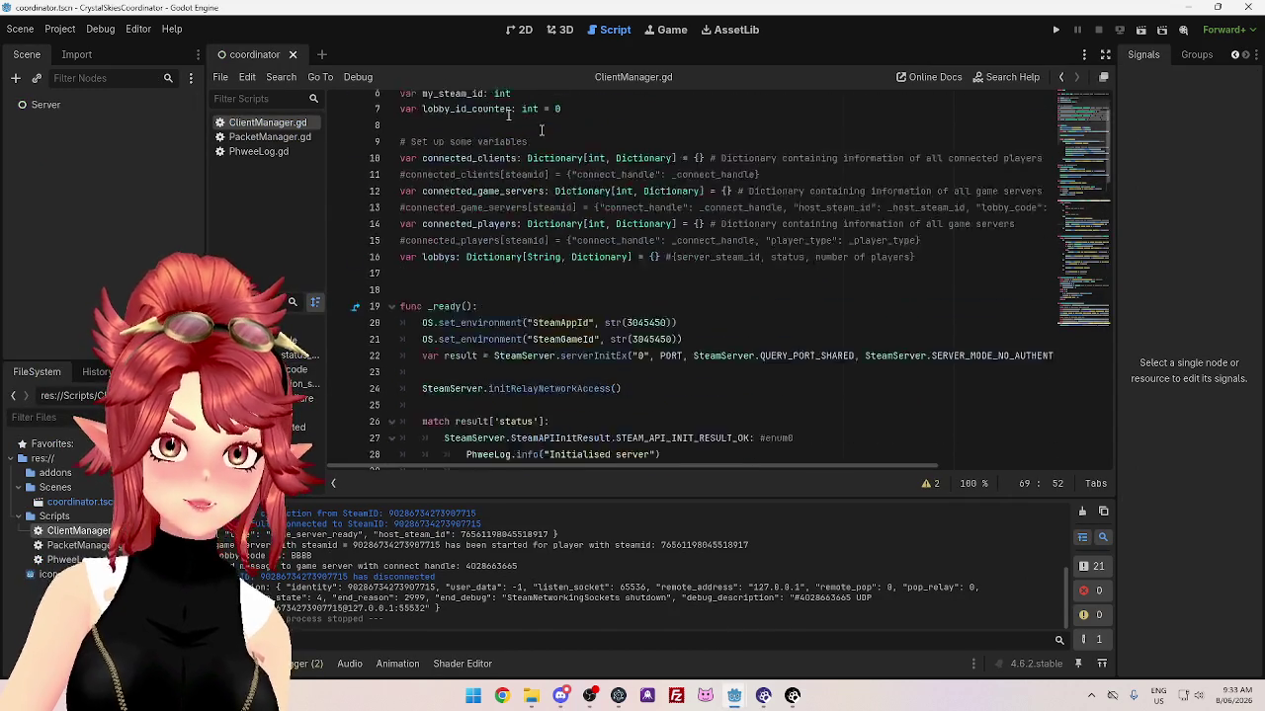
scroll(756, 336, "down", 14)
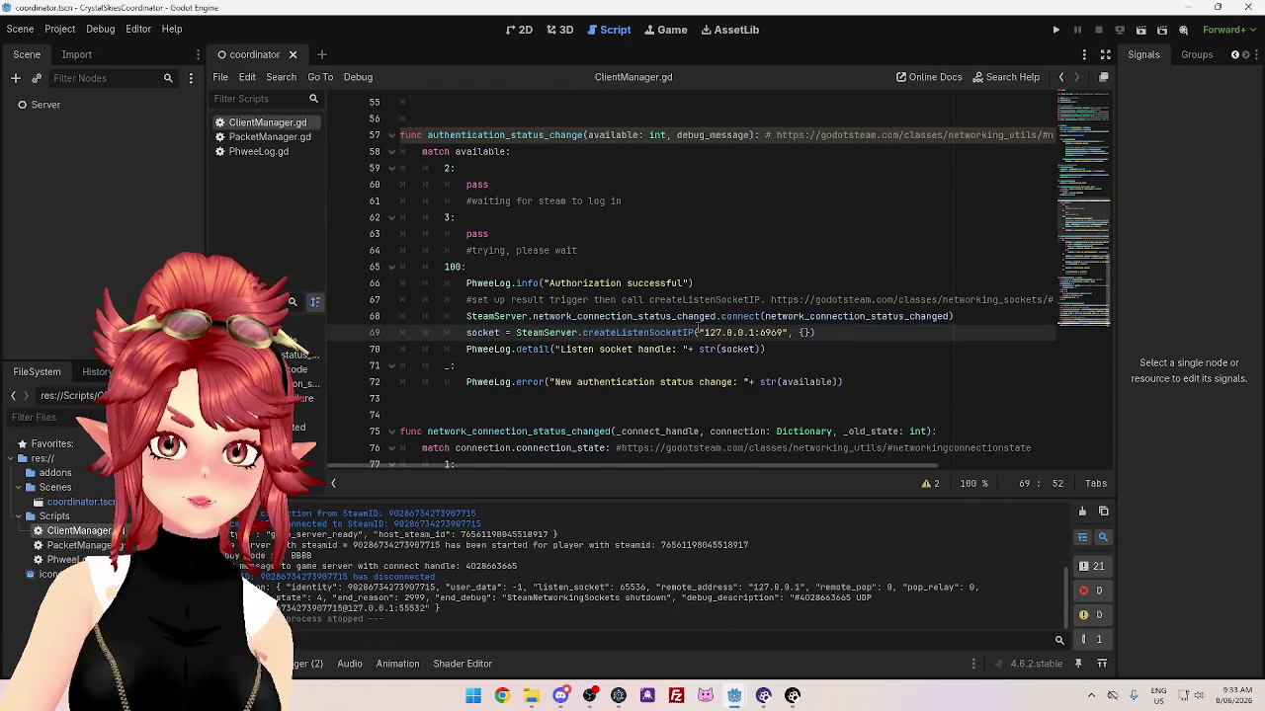
left_click_drag(700, 332, 789, 333)
key("ctrl+c")
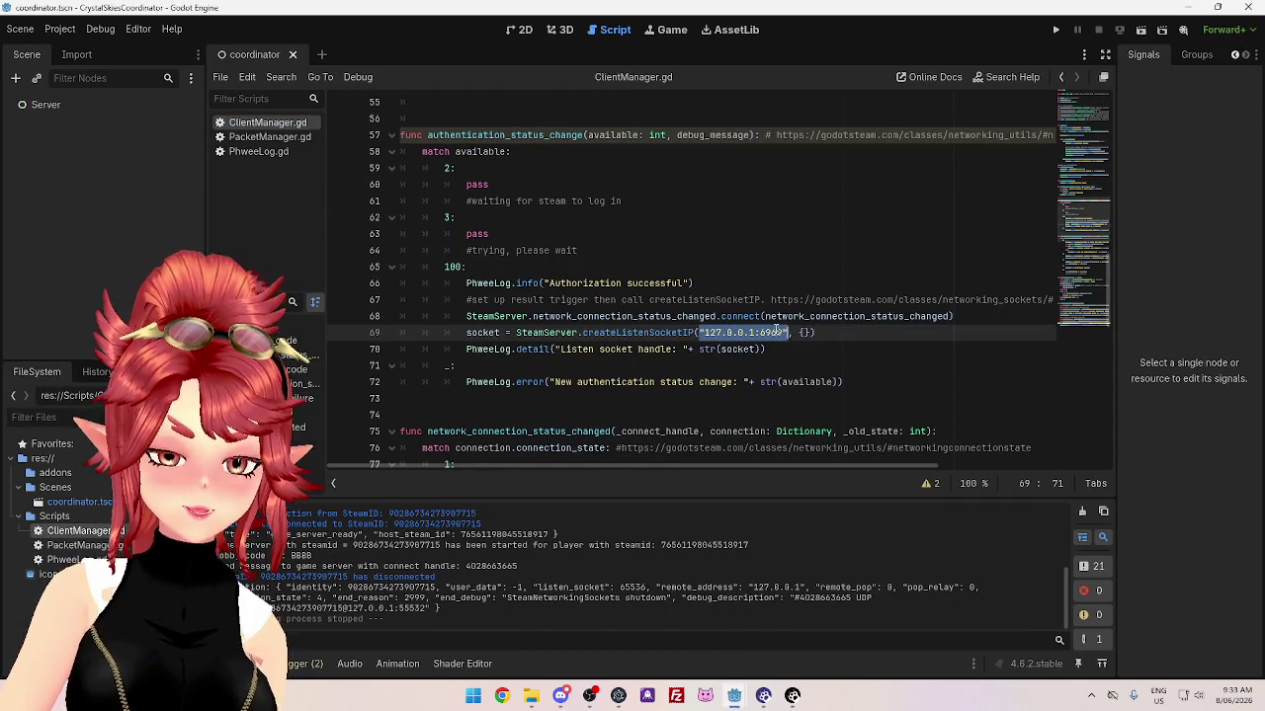
scroll(696, 326, "up", 18)
left_click(530, 159)
key("Return")
key("Up")
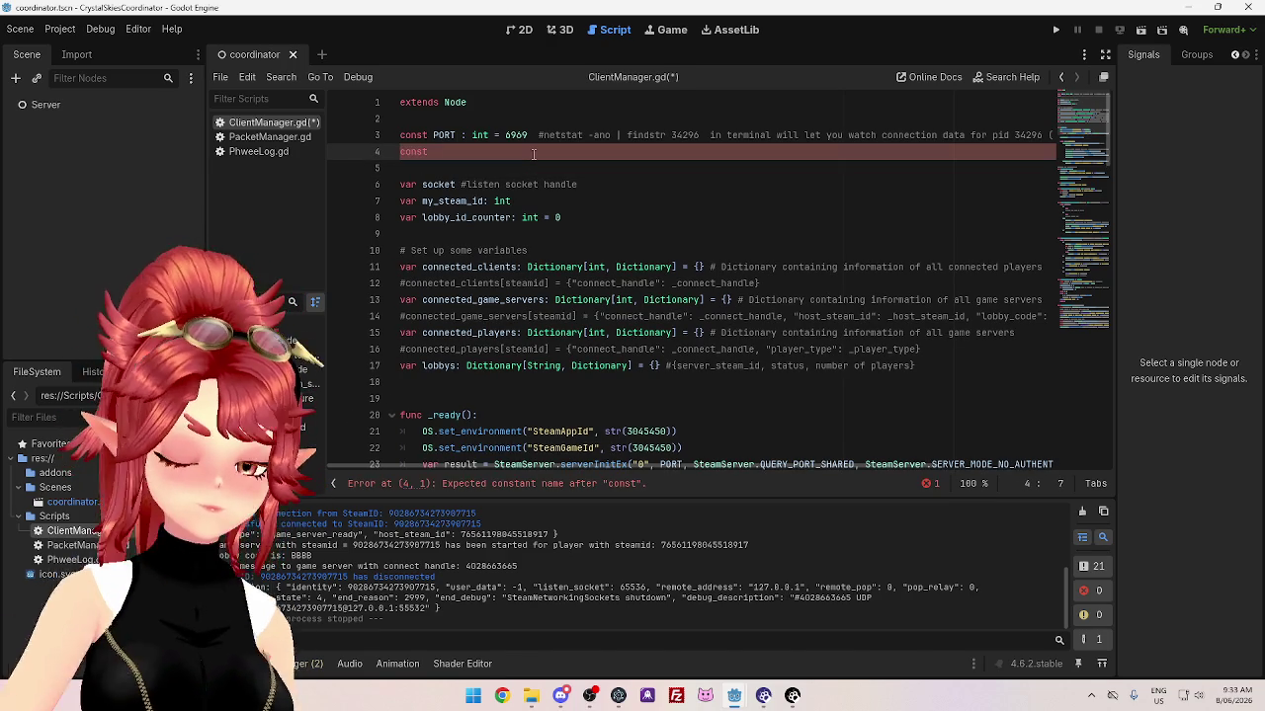
key("BackSpace")
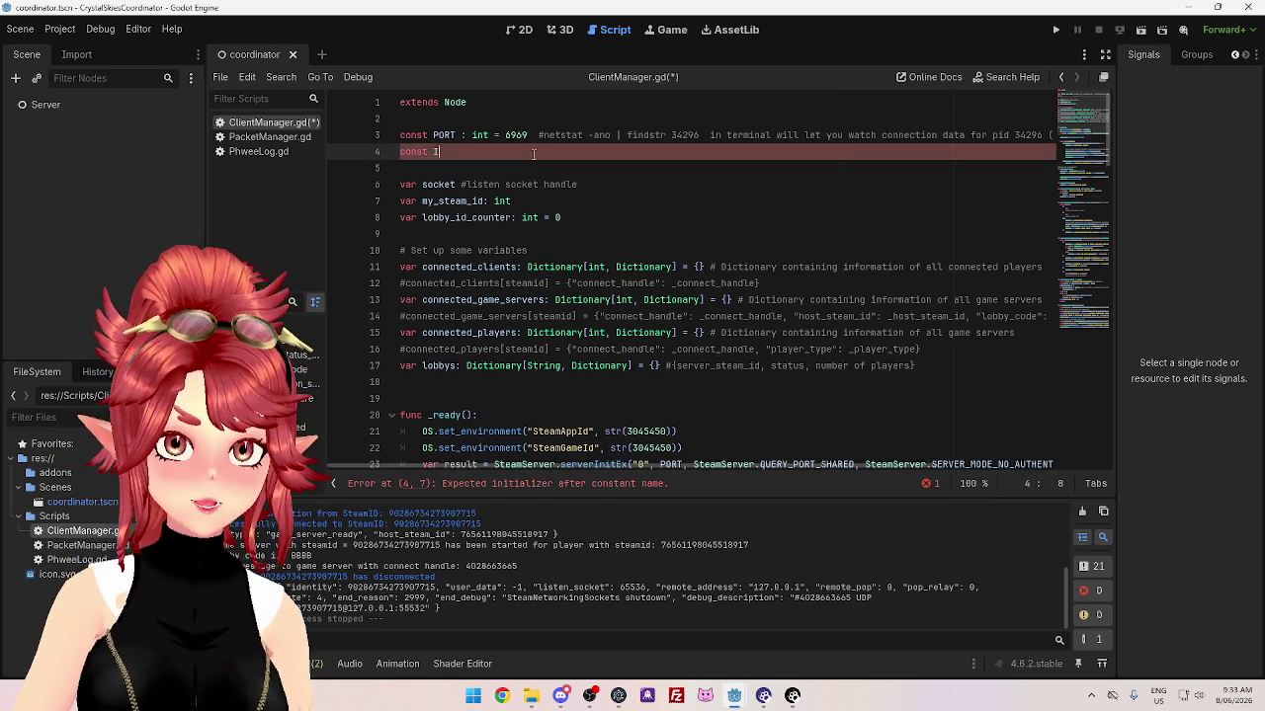
type("Coord_IP: ")
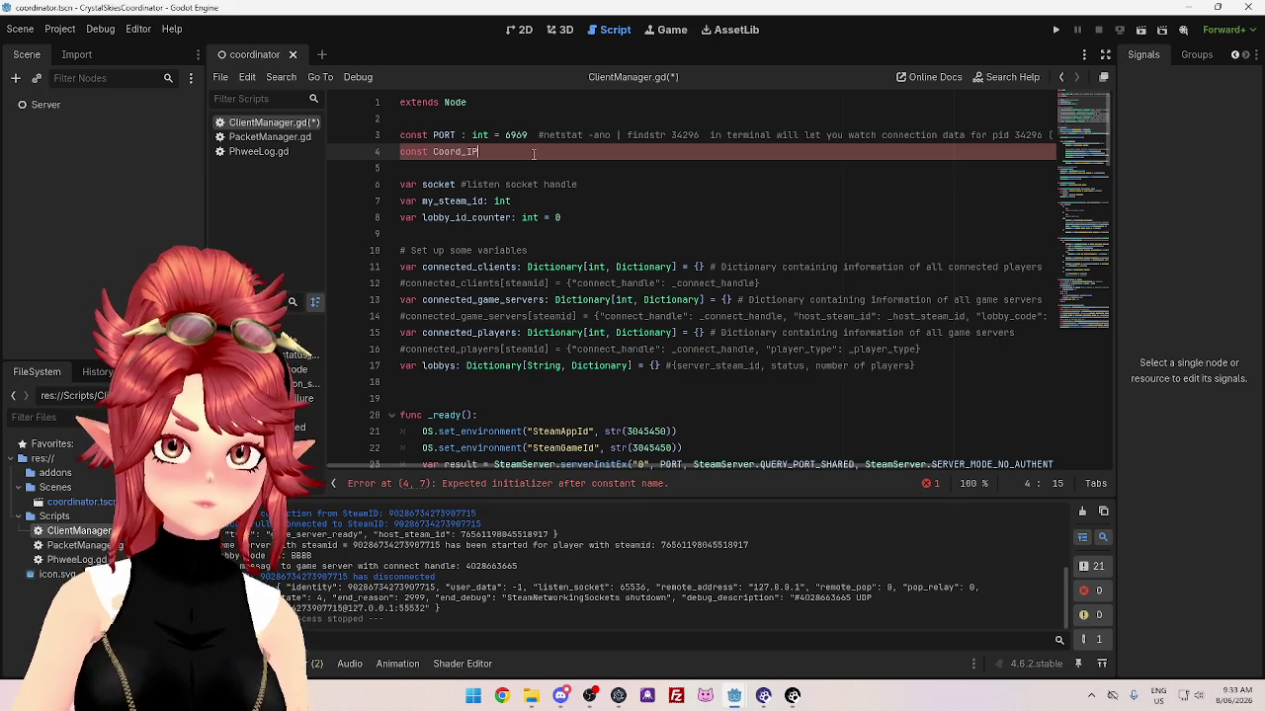
type("String")
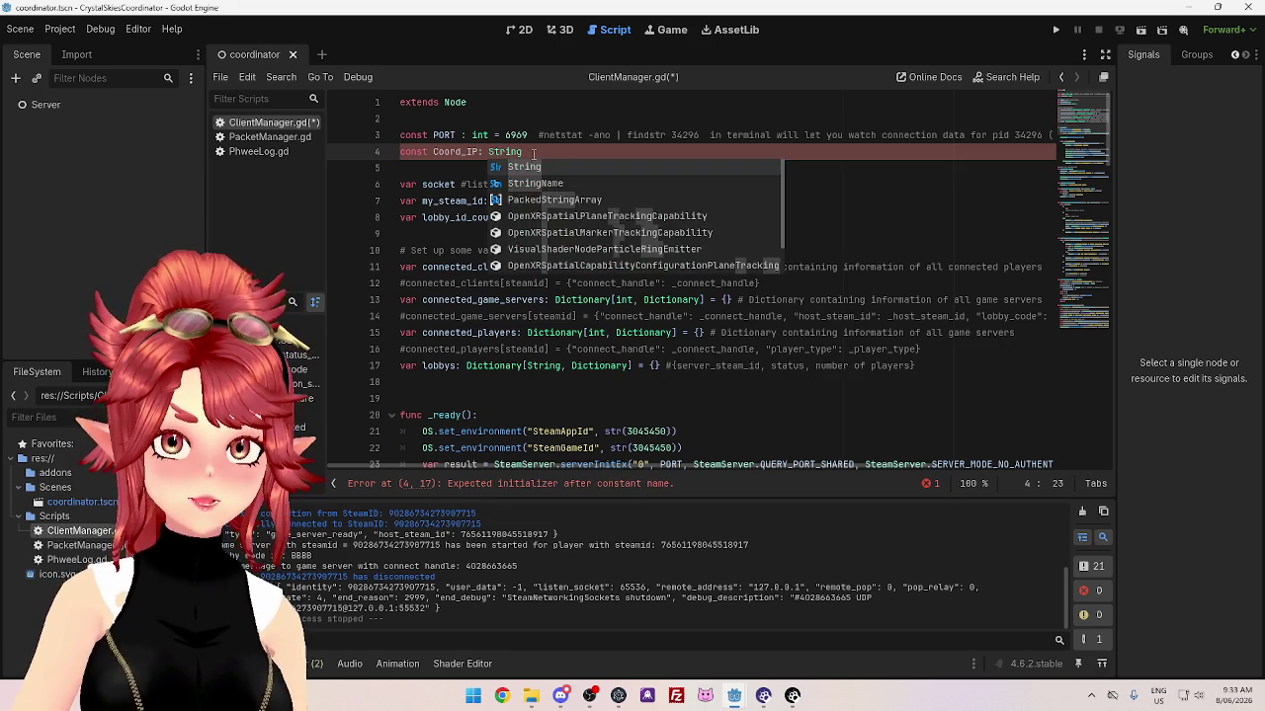
key("ctrl+v")
key("Down")
key("Down")
key("Down")
Replace the hardcoded address in createListenSocketIP with Coord_IP and save the script.
double_click(434, 151)
key("ctrl+c")
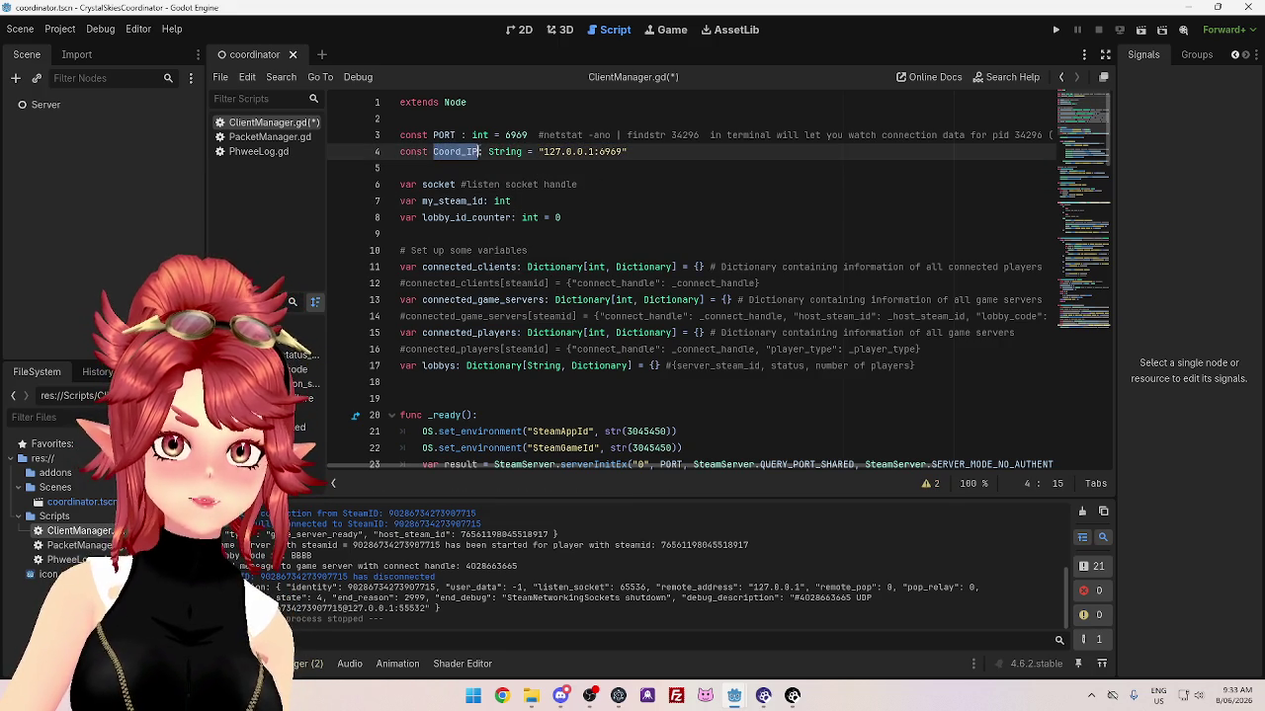
scroll(838, 345, "down", 10)
scroll(838, 346, "down", 5)
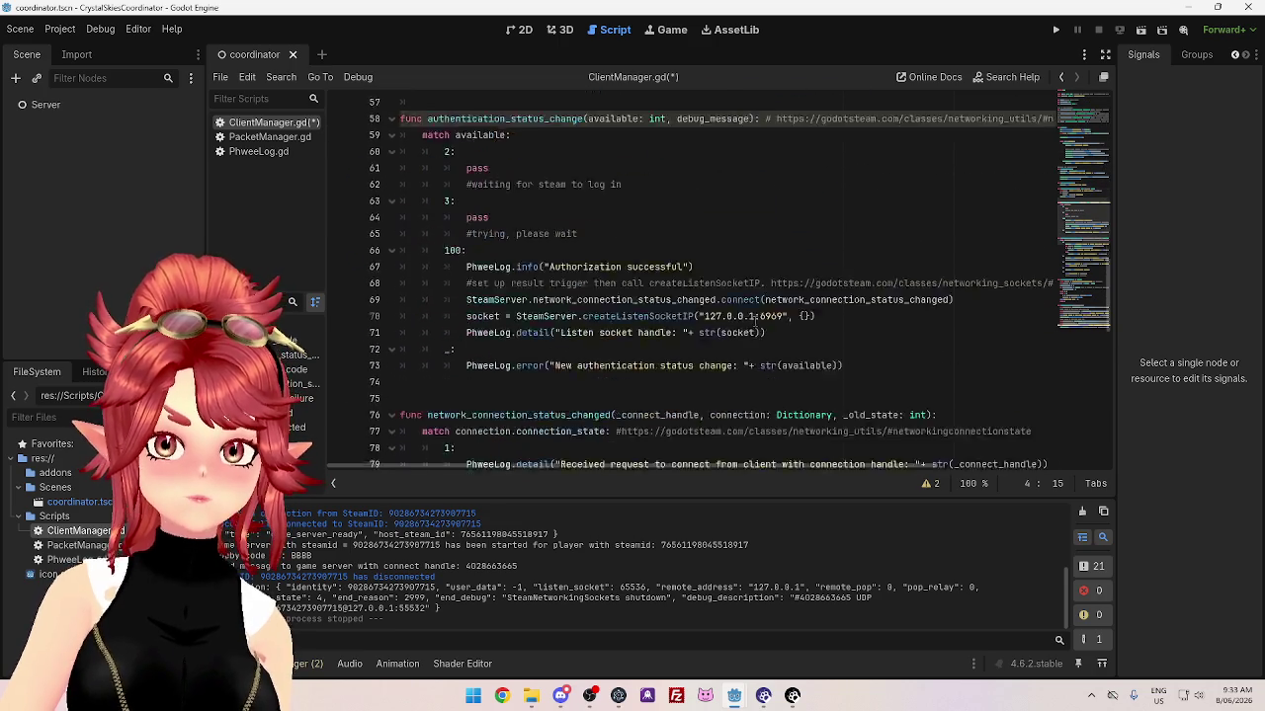
left_click_drag(701, 201, 790, 200)
key("ctrl+v")
left_click(869, 217)
scroll(836, 296, "down", 5)
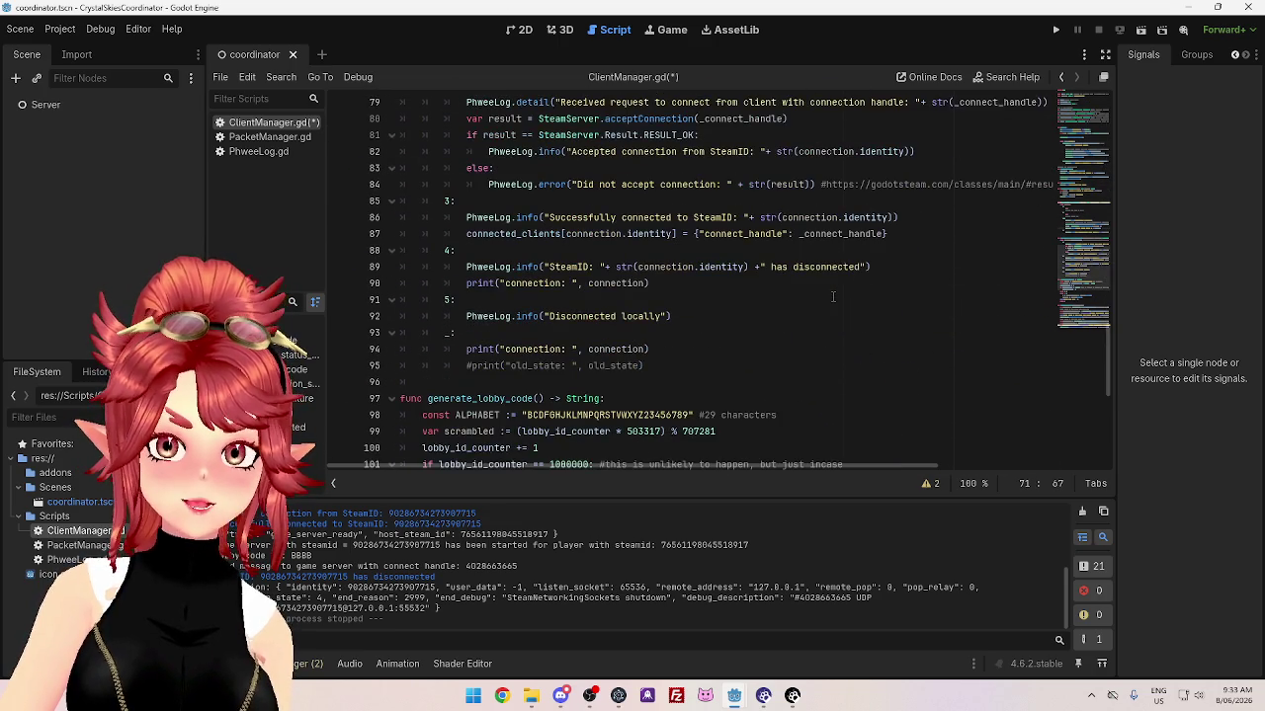
scroll(832, 297, "down", 6)
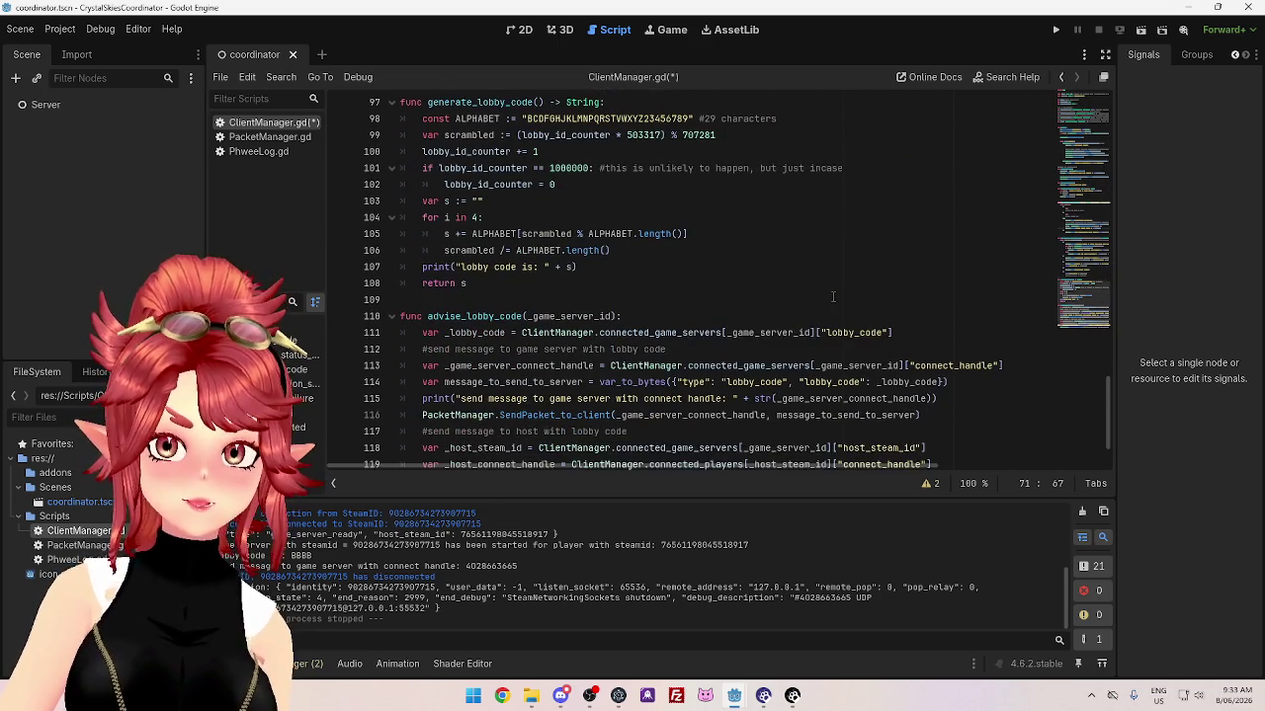
scroll(832, 297, "up", 20)
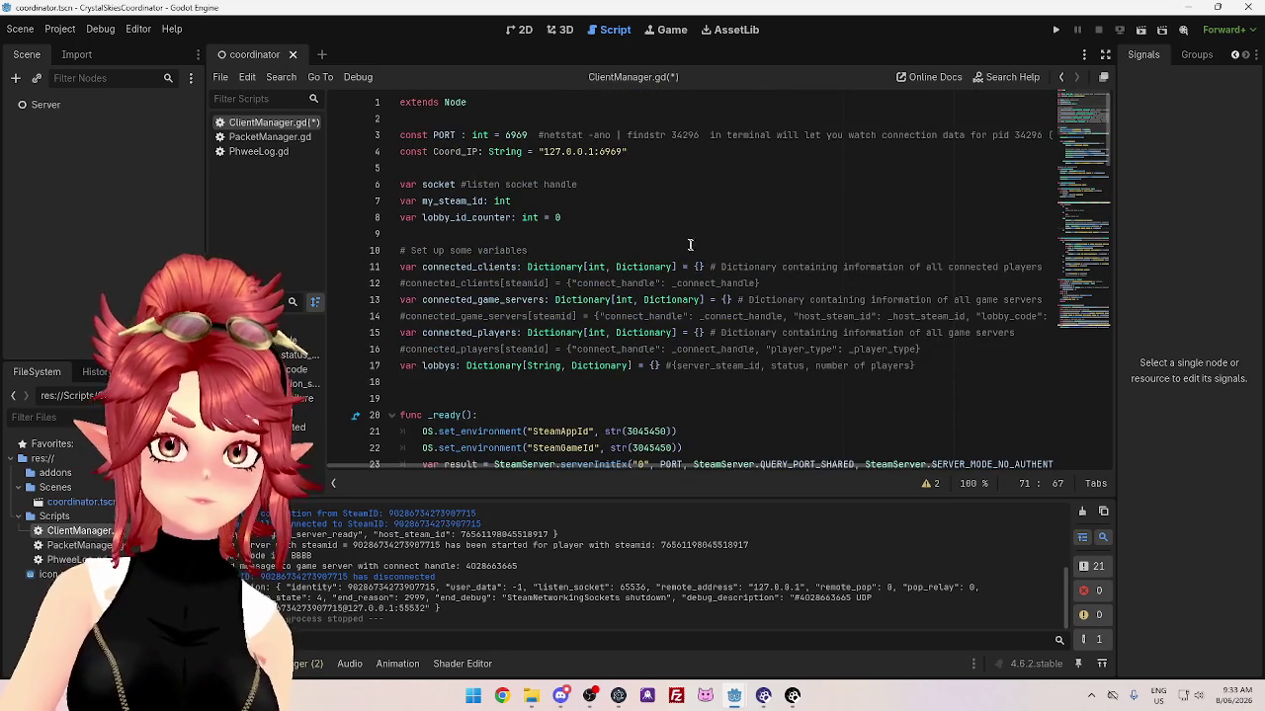
left_click(691, 234)
key("ctrl+s")
left_click(655, 153)
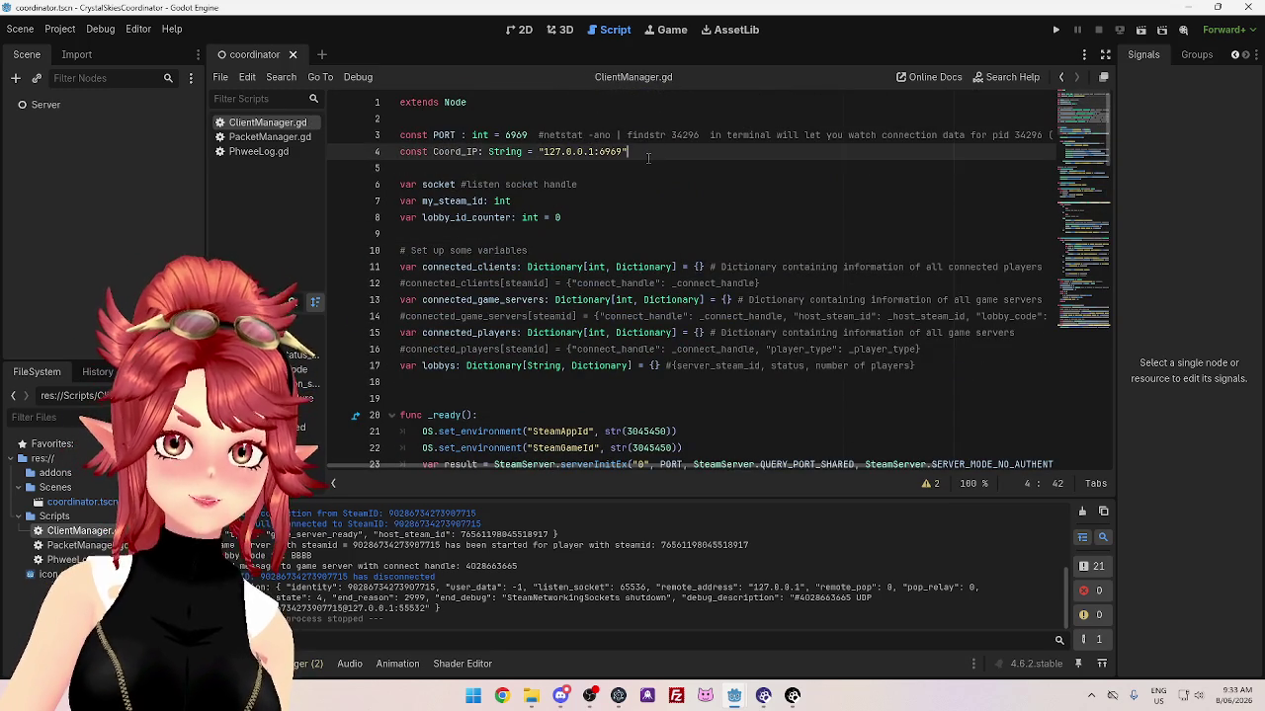
Add a commented-out second Coord_IP String line with an empty string on line 5.
key("Return")
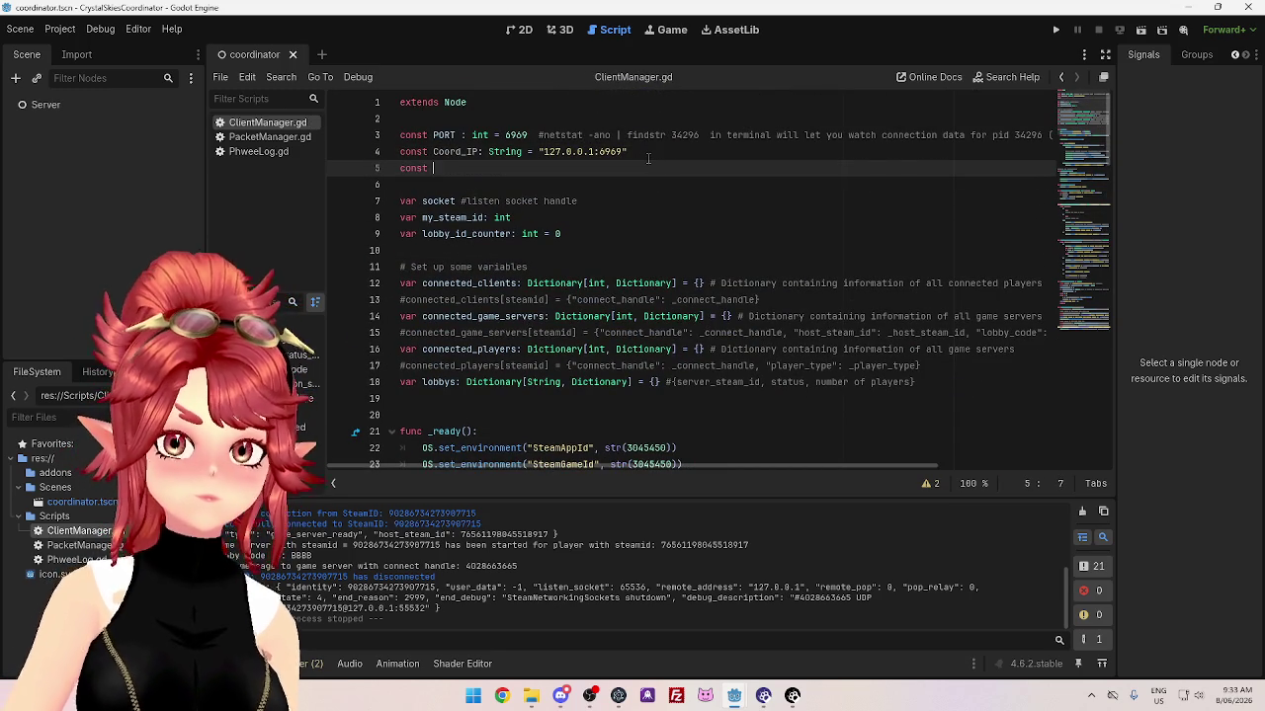
left_click_drag(434, 151, 535, 151)
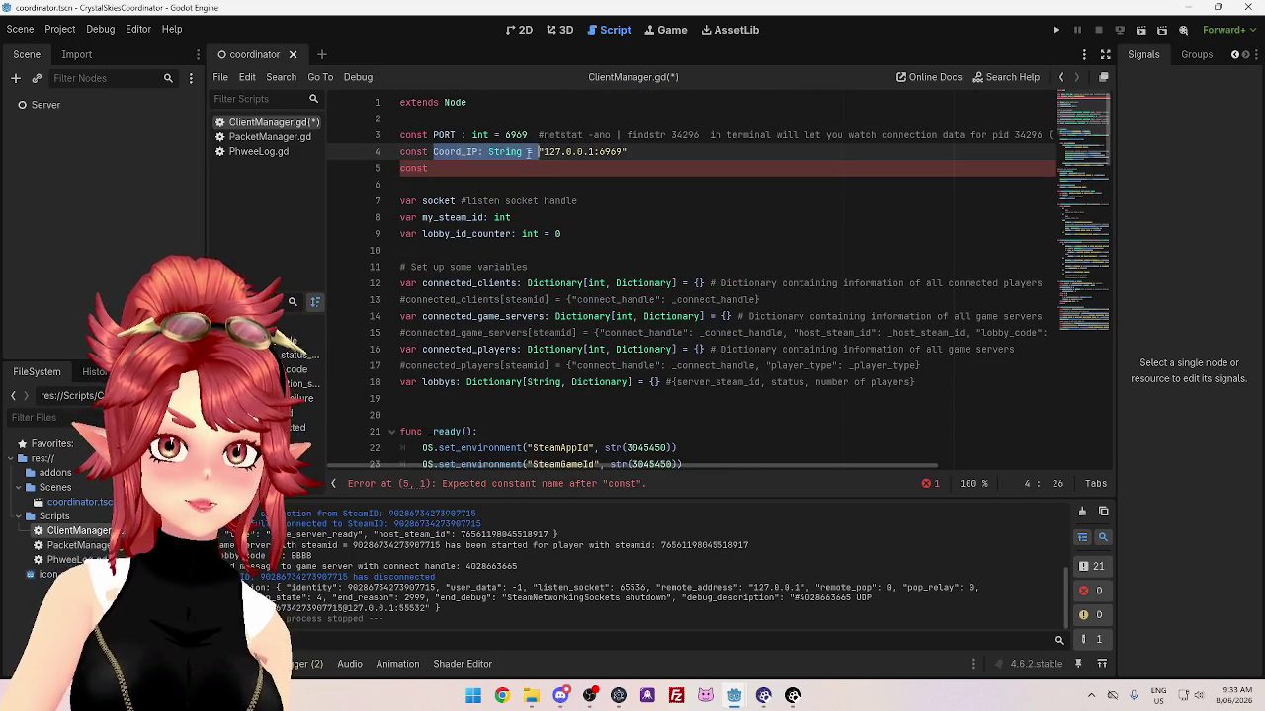
key("ctrl+c")
left_click(520, 173)
key("ctrl+v")
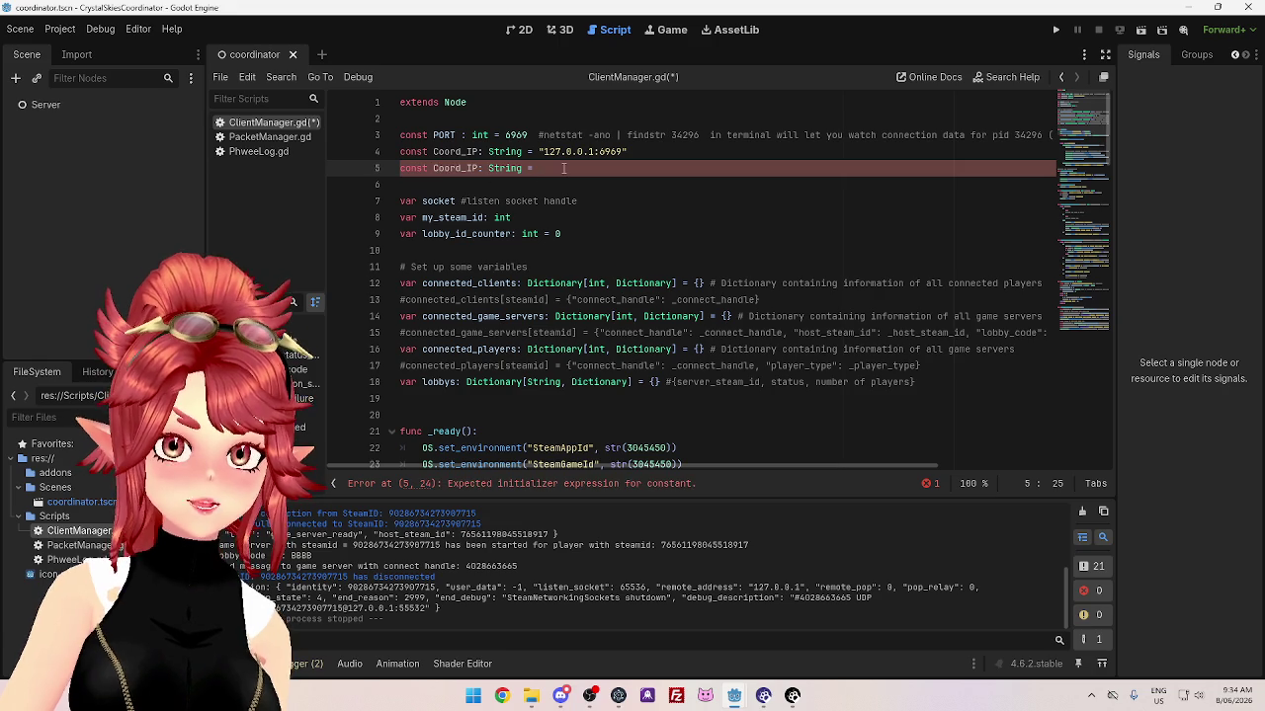
type("\"")
key("Down")
key("Down")
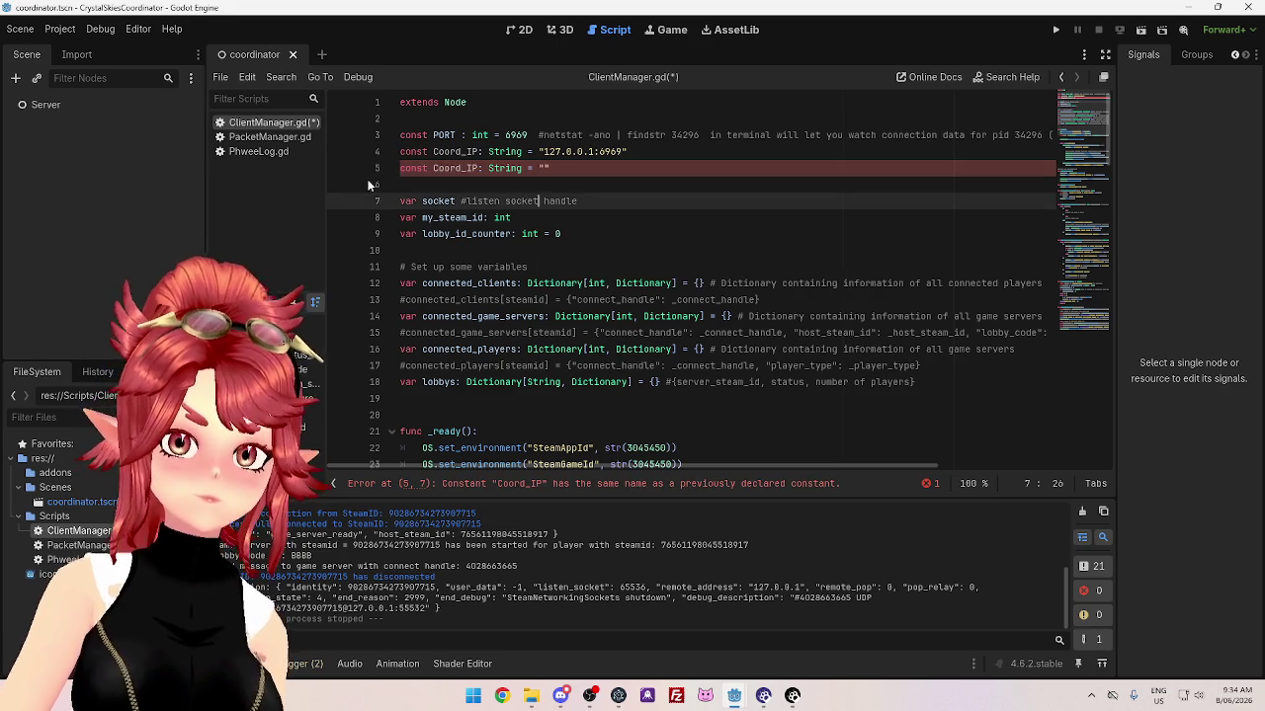
left_click(401, 168)
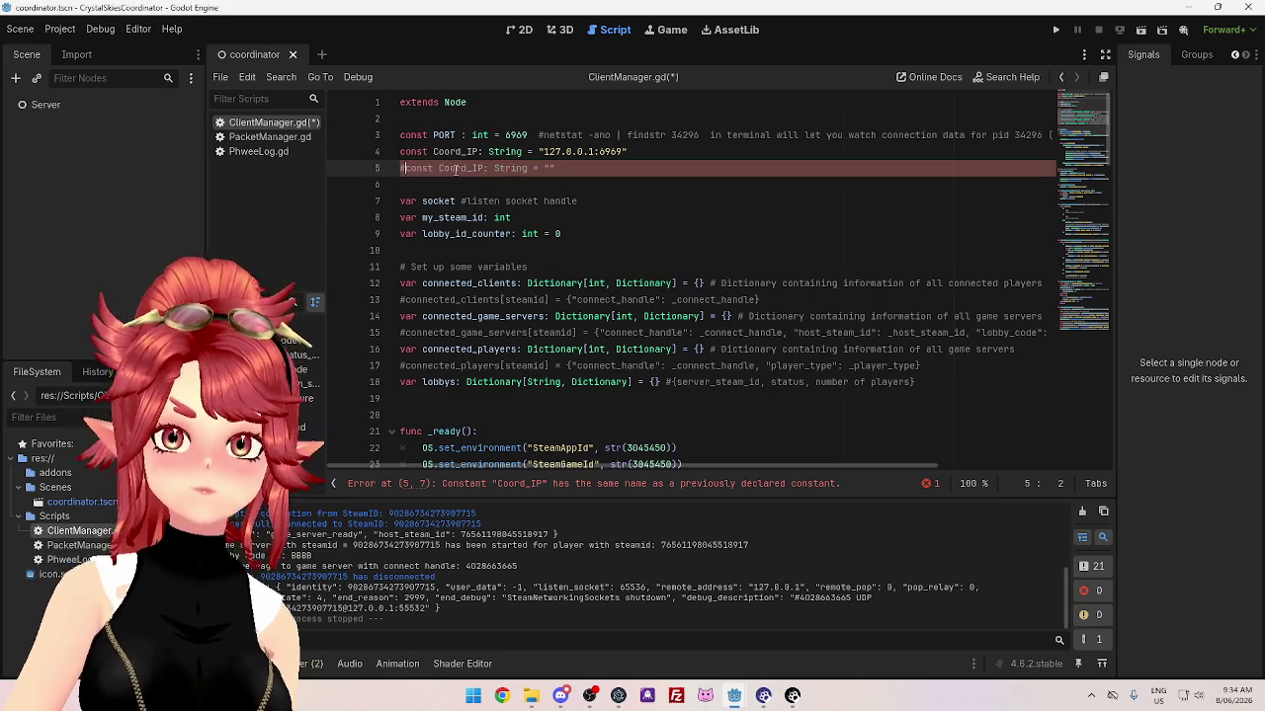
type("#")
left_click(570, 168)
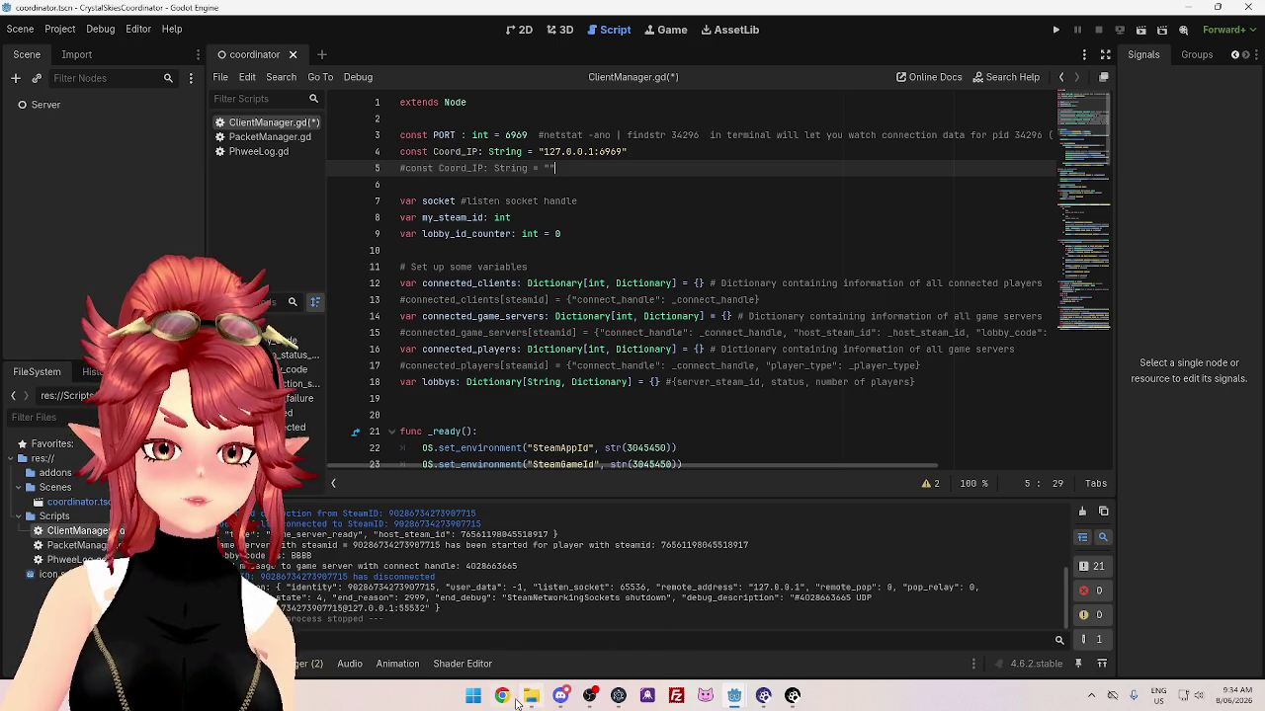
Briefly open and close a browser window, then delete the closing quote of line 5's string.
left_click(504, 697)
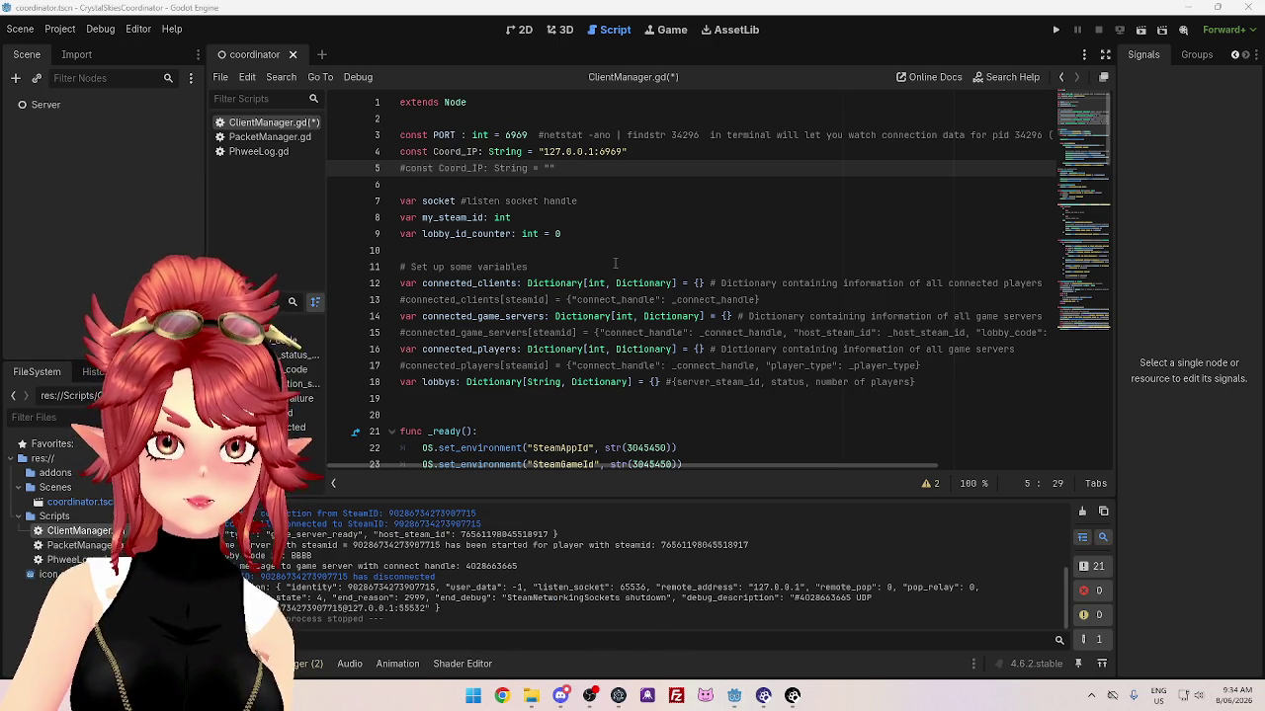
key("ctrl+w")
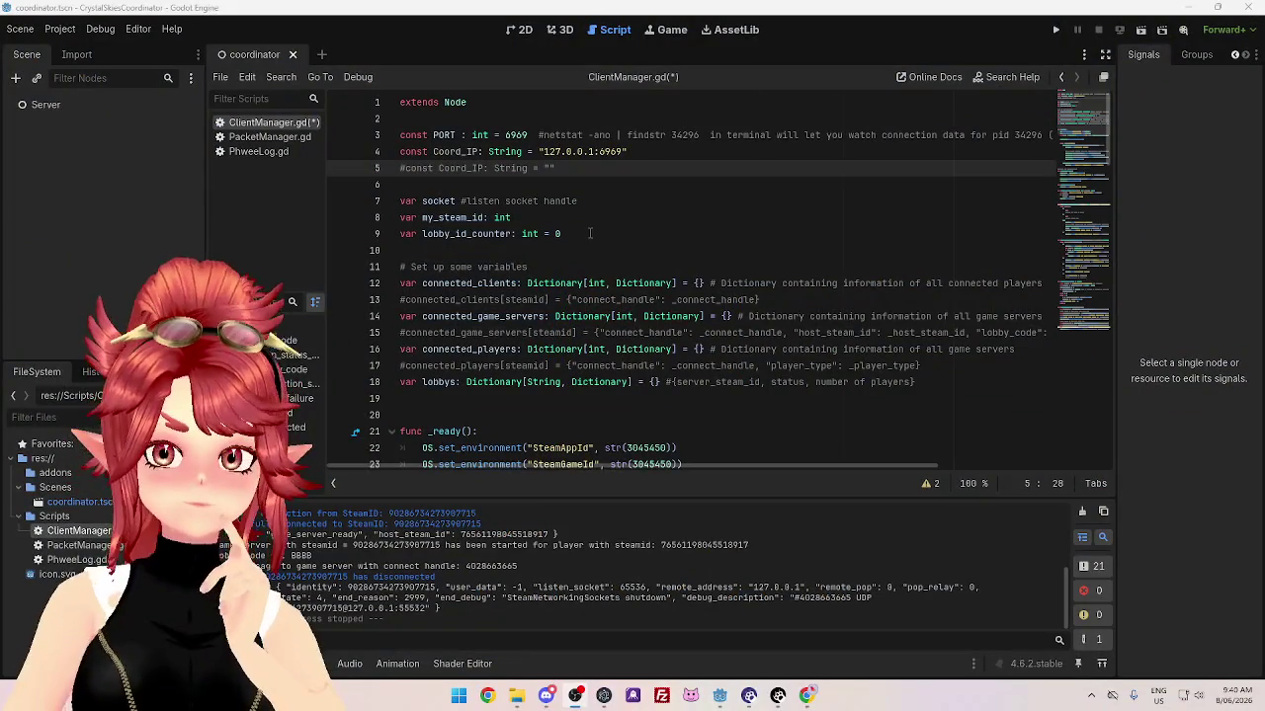
left_click(580, 173)
key("BackSpace")
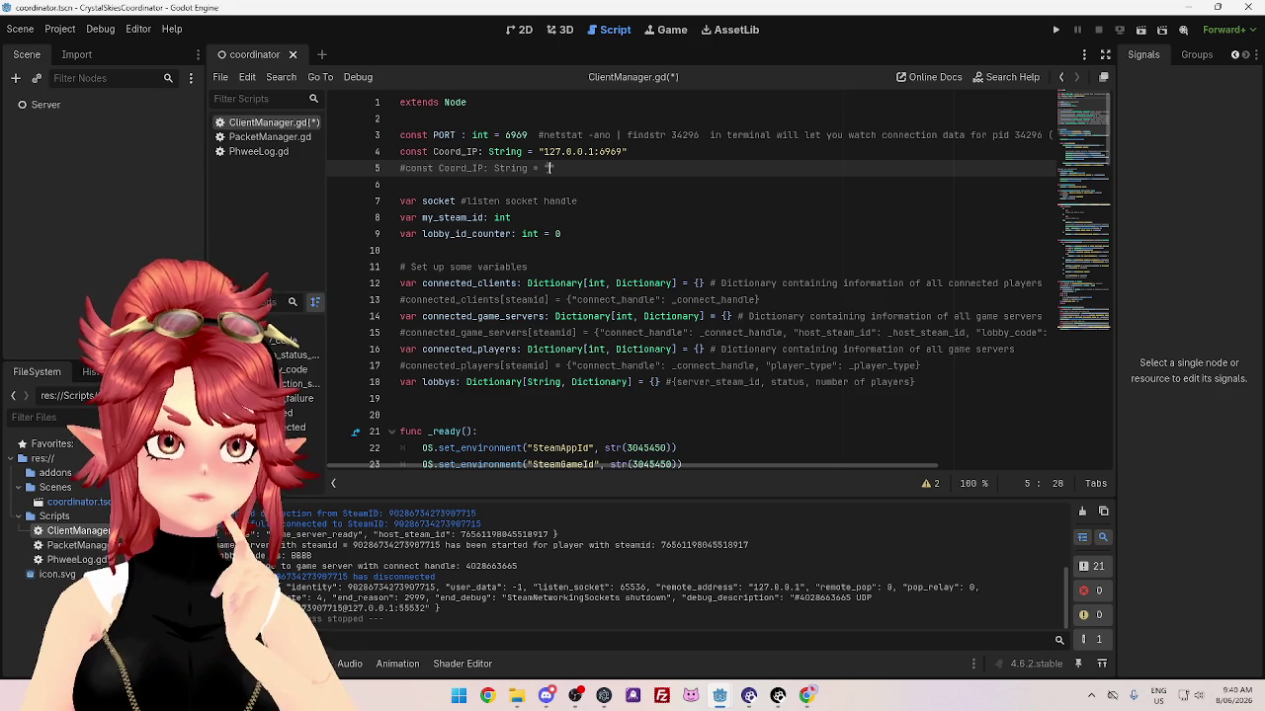
left_click_drag(545, 151, 599, 151)
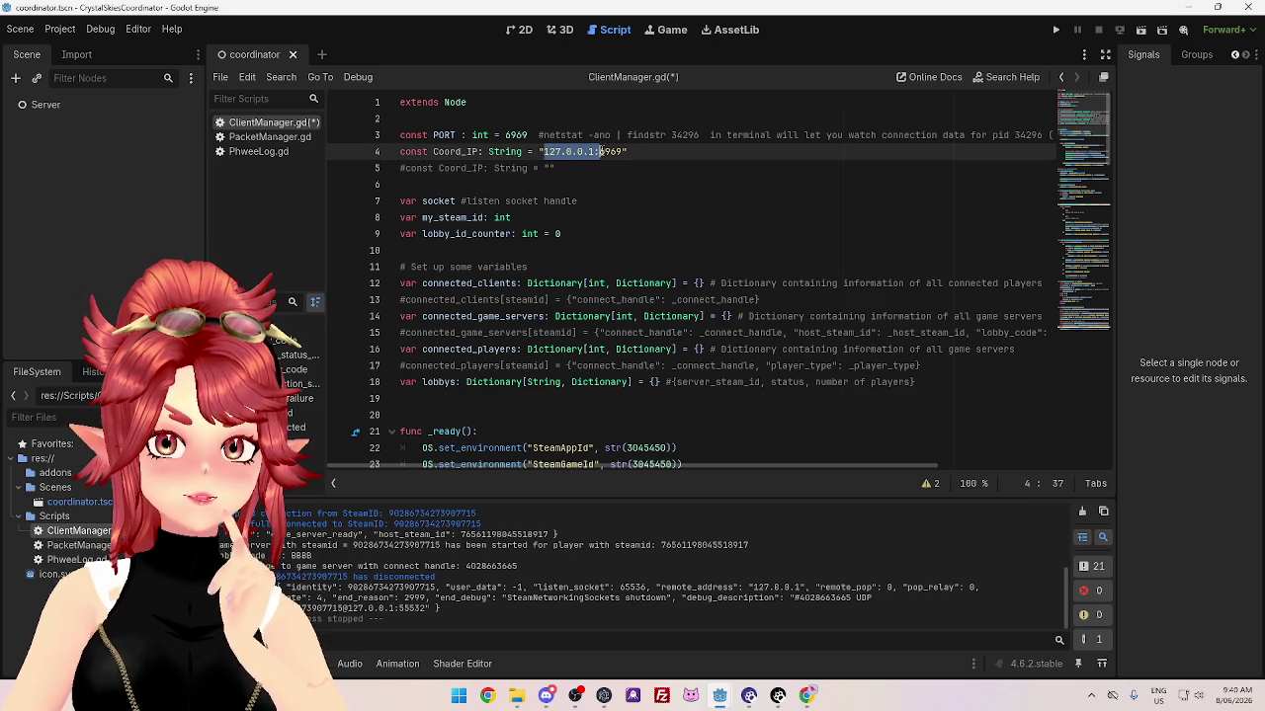
scroll(599, 151, "down", 10)
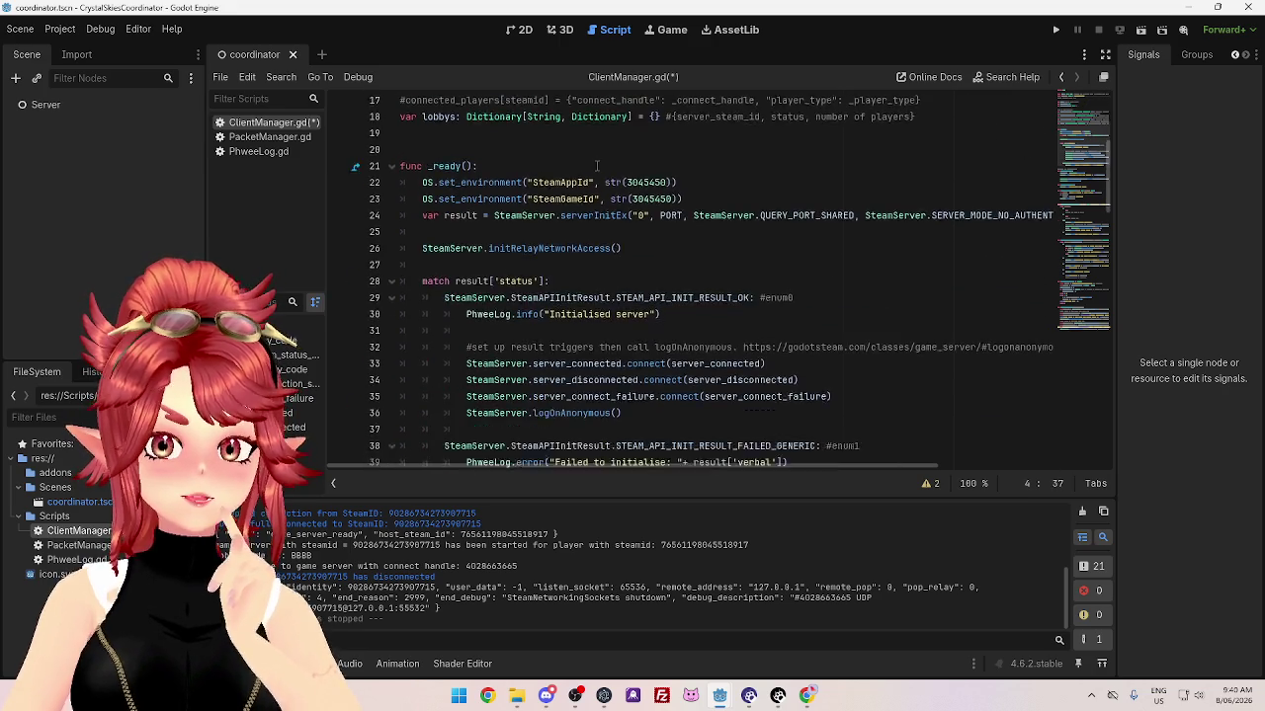
scroll(596, 168, "down", 6)
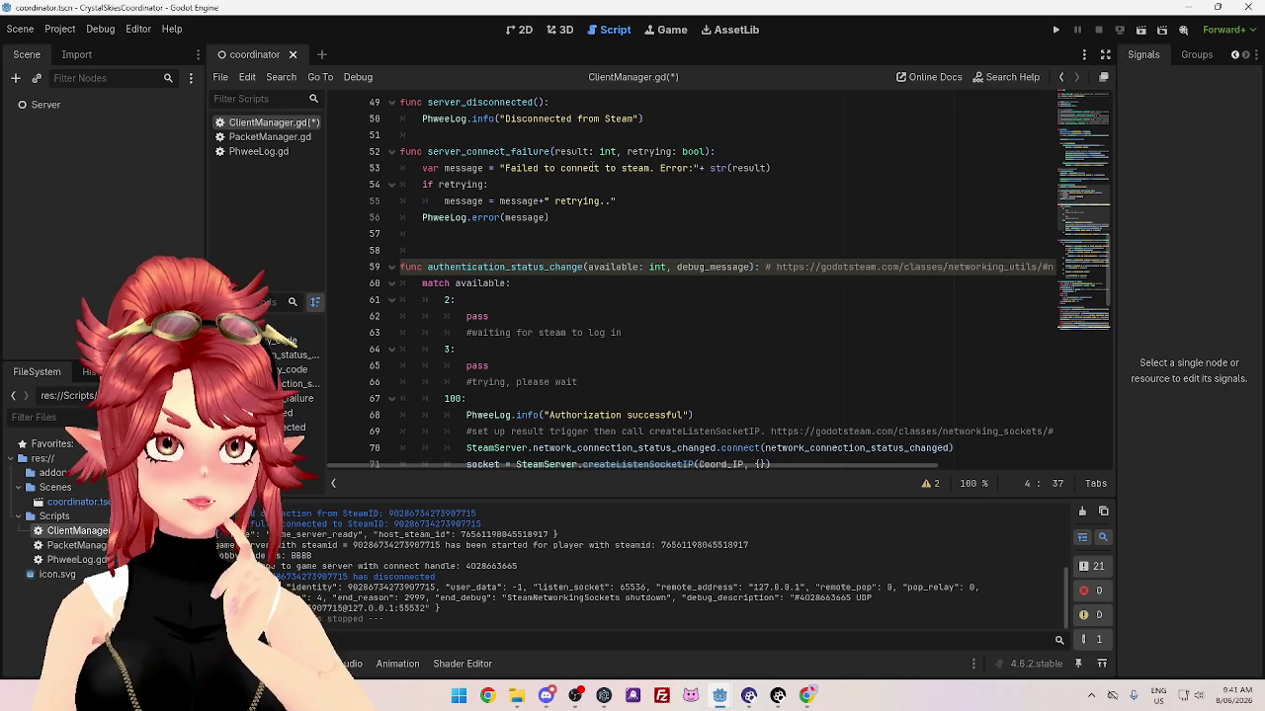
scroll(704, 231, "up", 16)
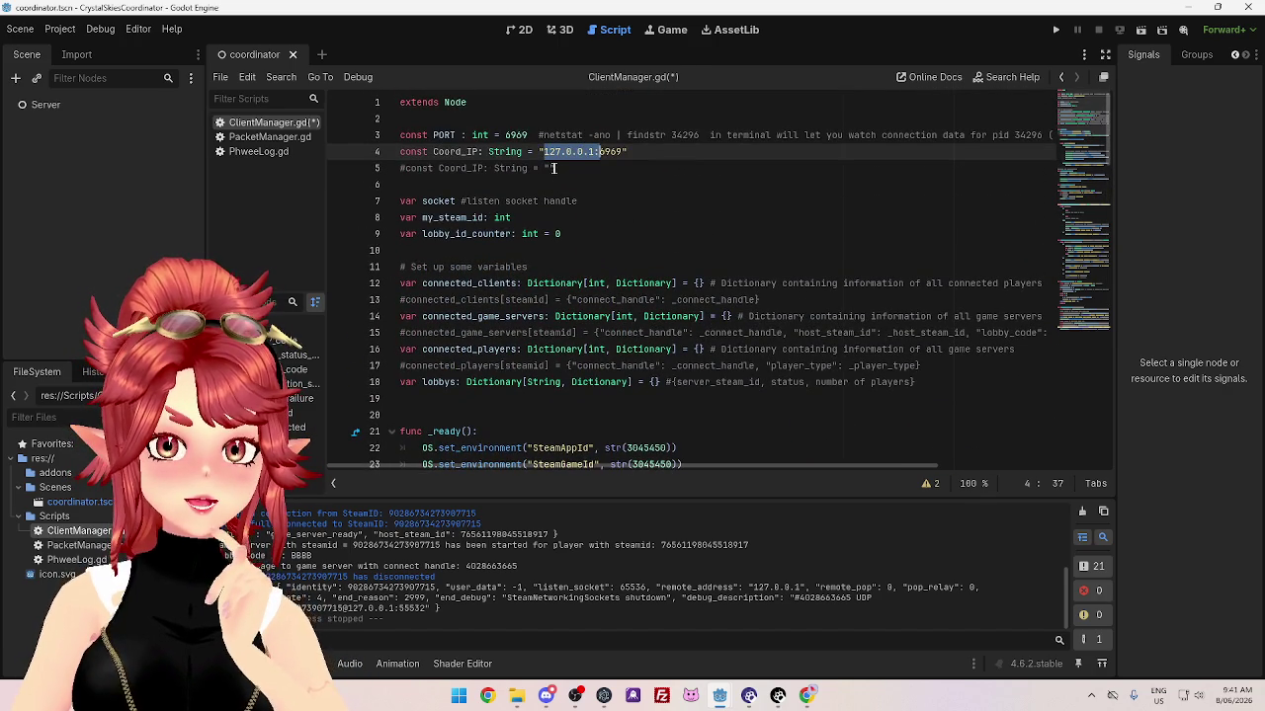
left_click(553, 168)
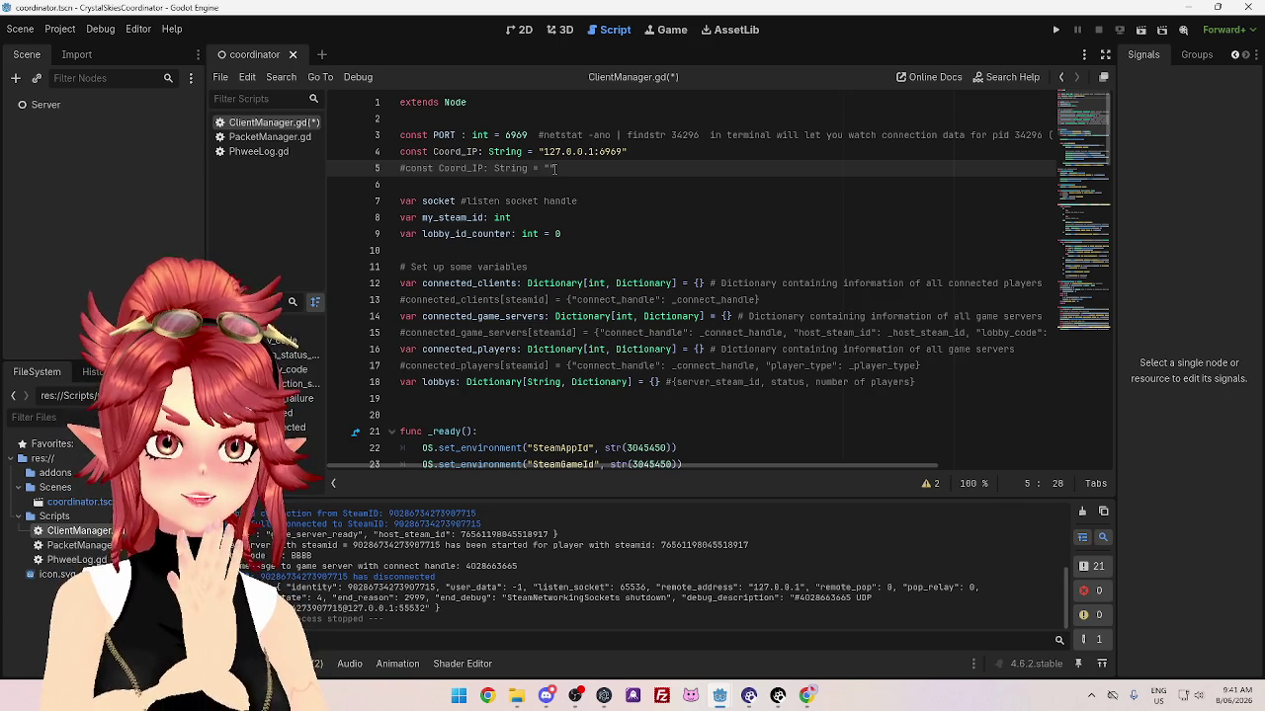
scroll(734, 286, "down", 6)
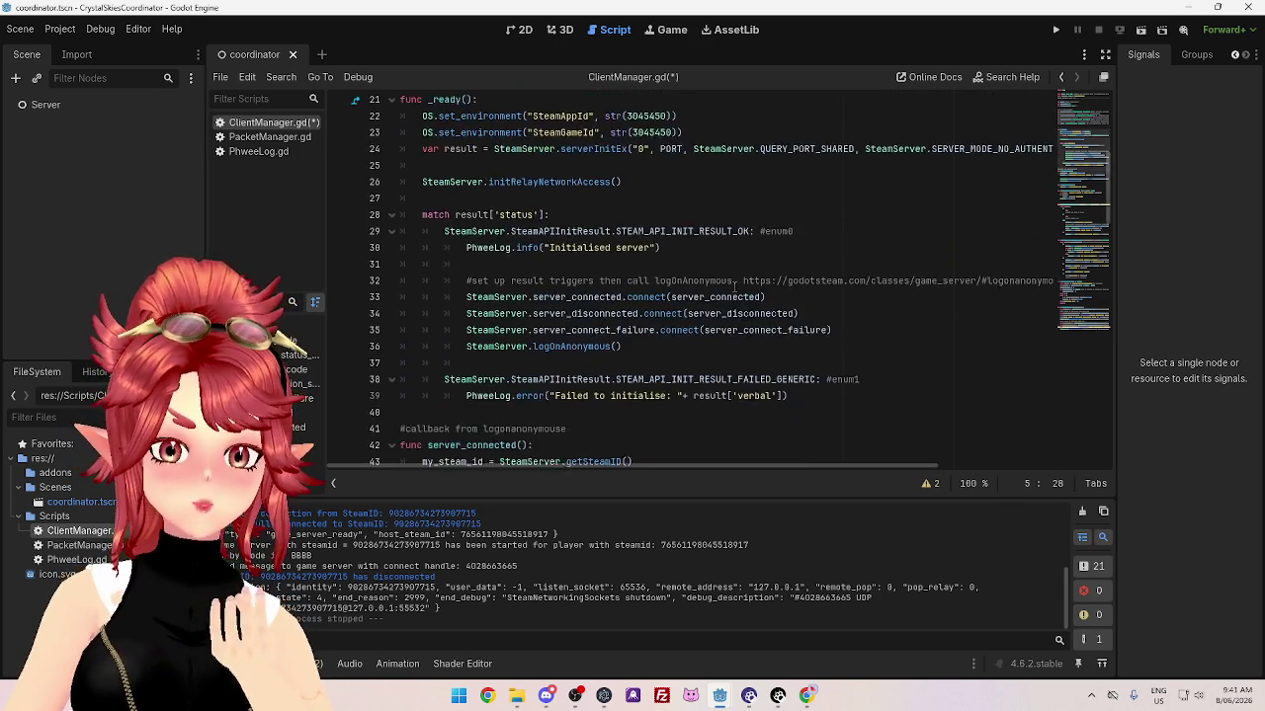
scroll(734, 286, "down", 7)
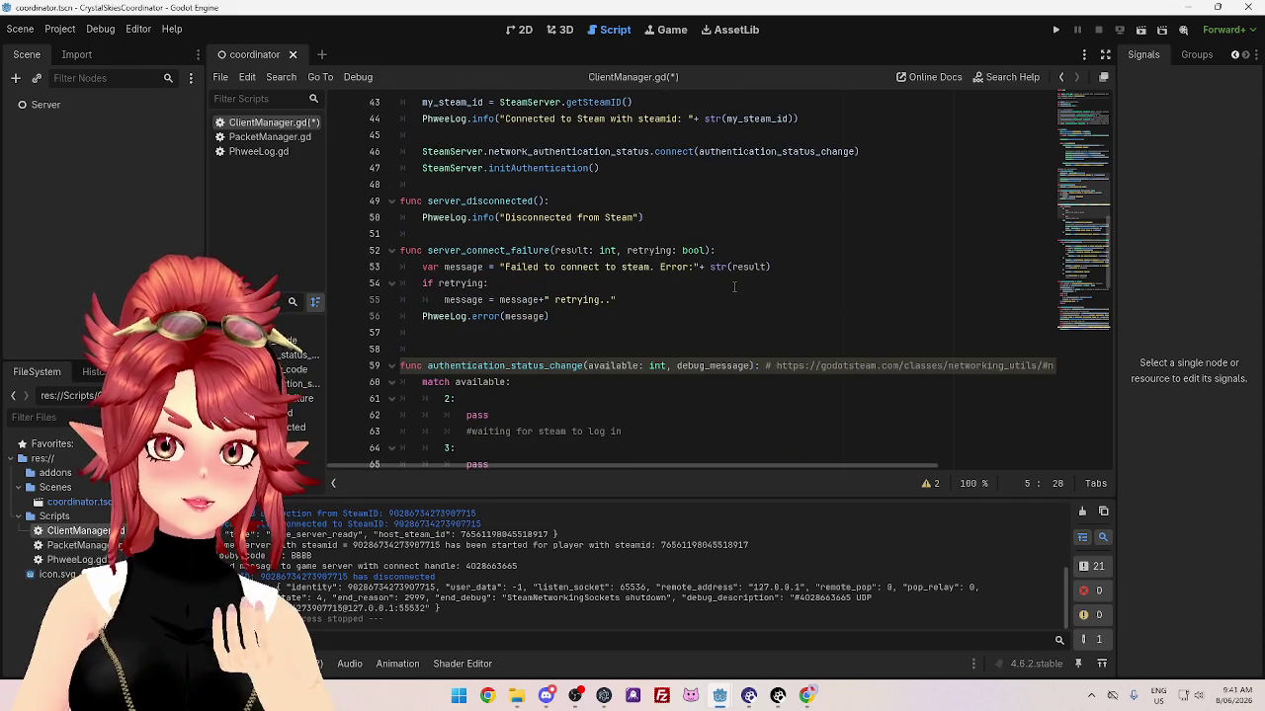
scroll(734, 286, "down", 7)
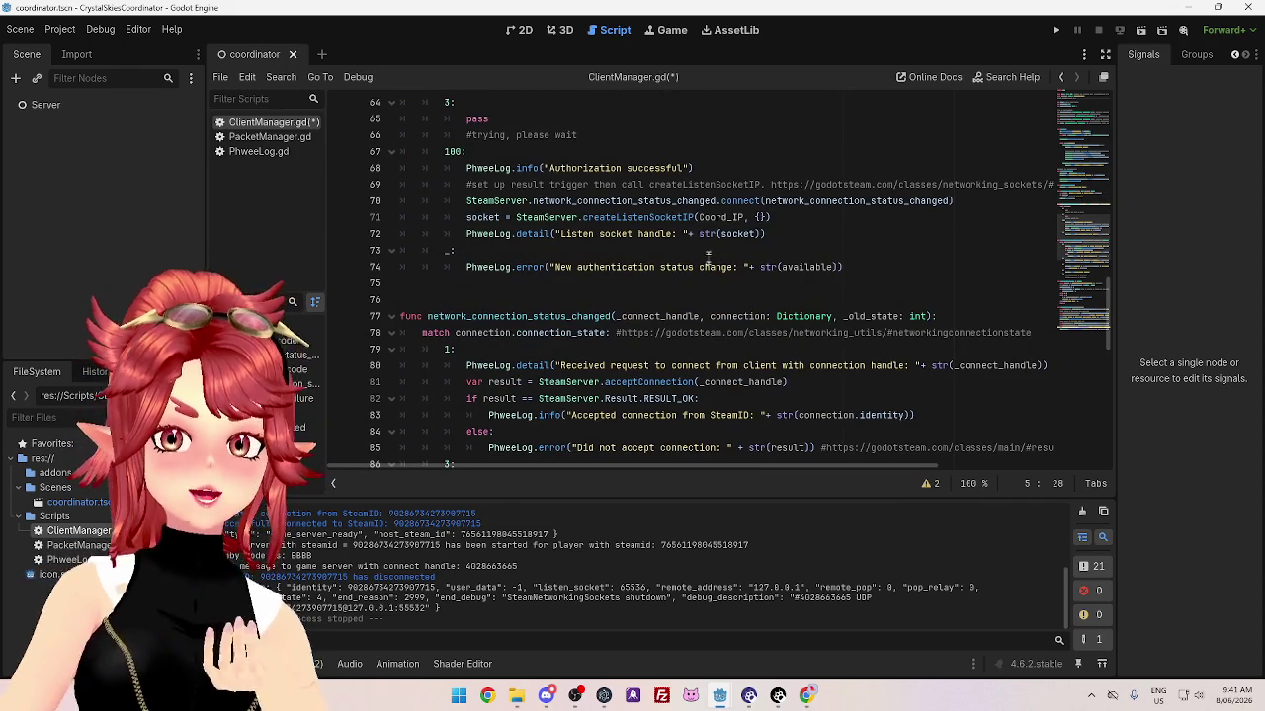
mouse_move(624, 216)
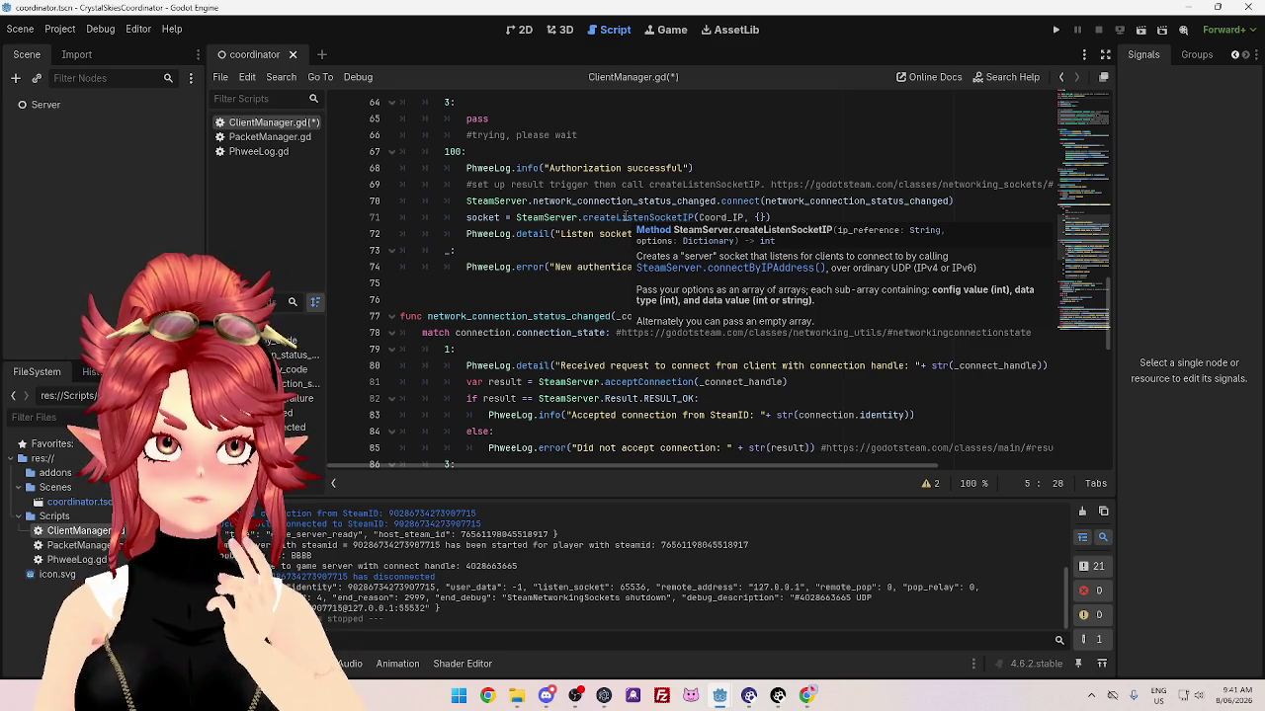
scroll(624, 215, "up", 20)
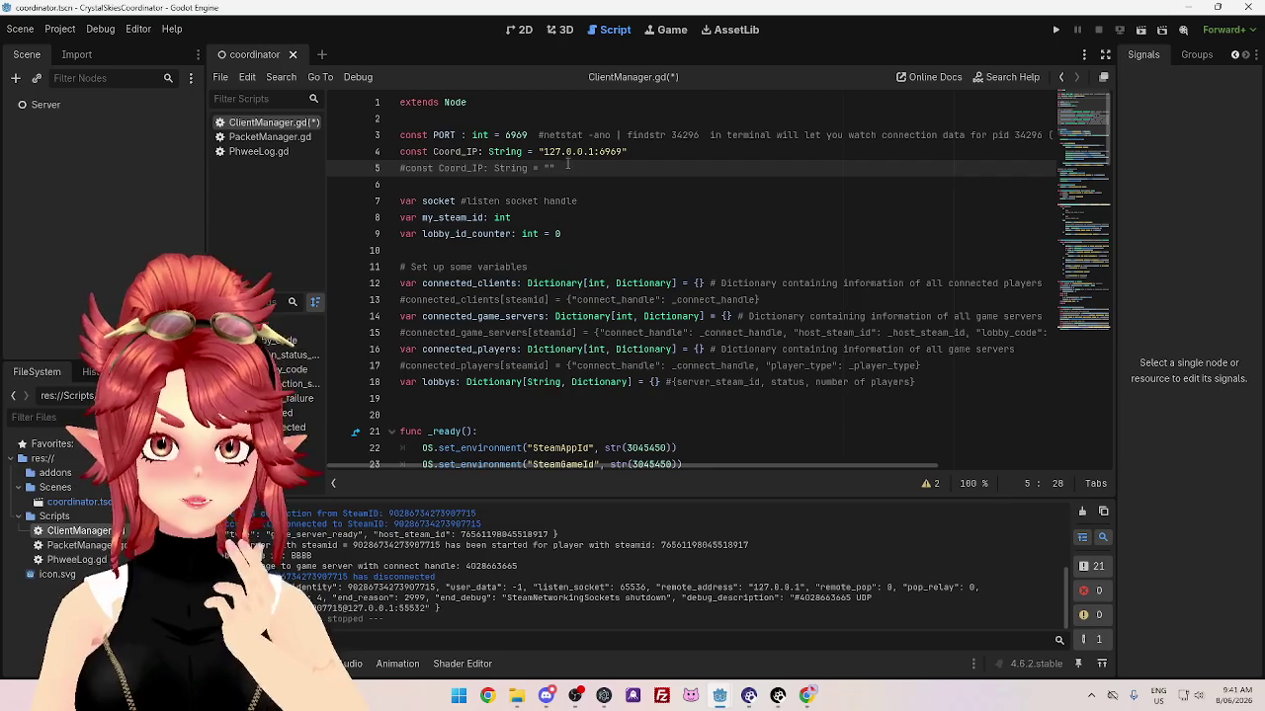
type("0")
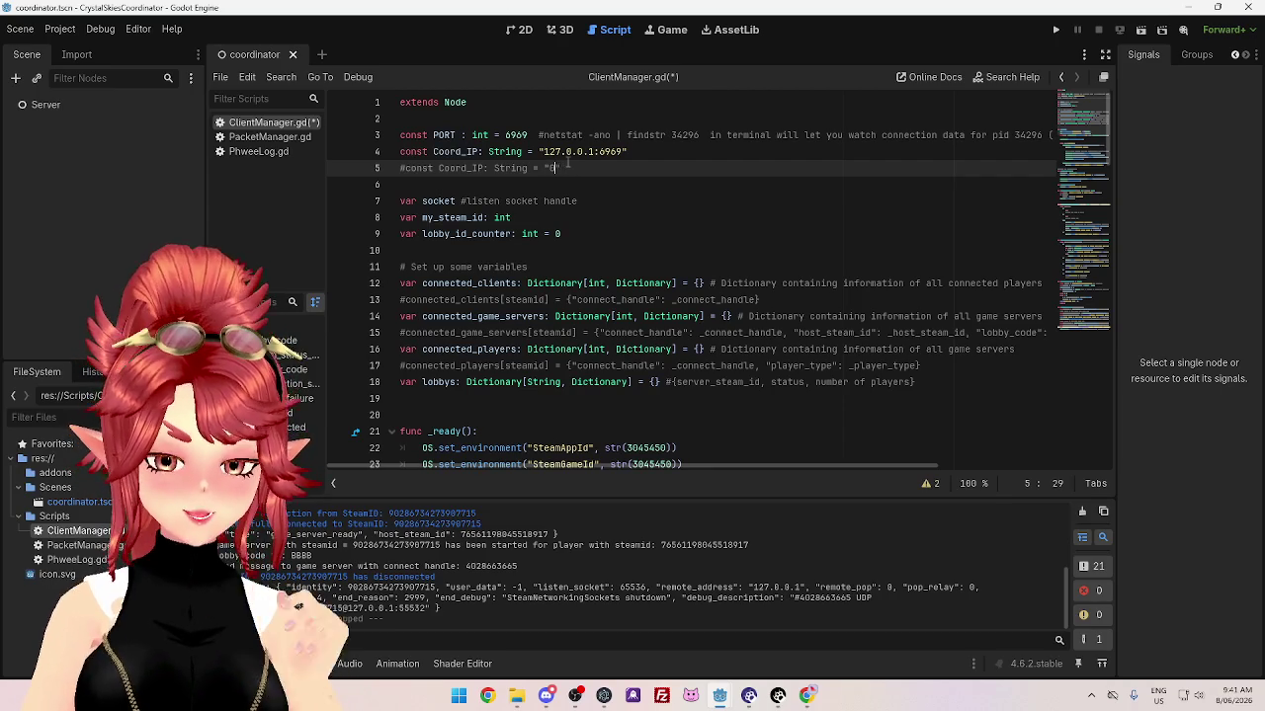
type("0.0.0.")
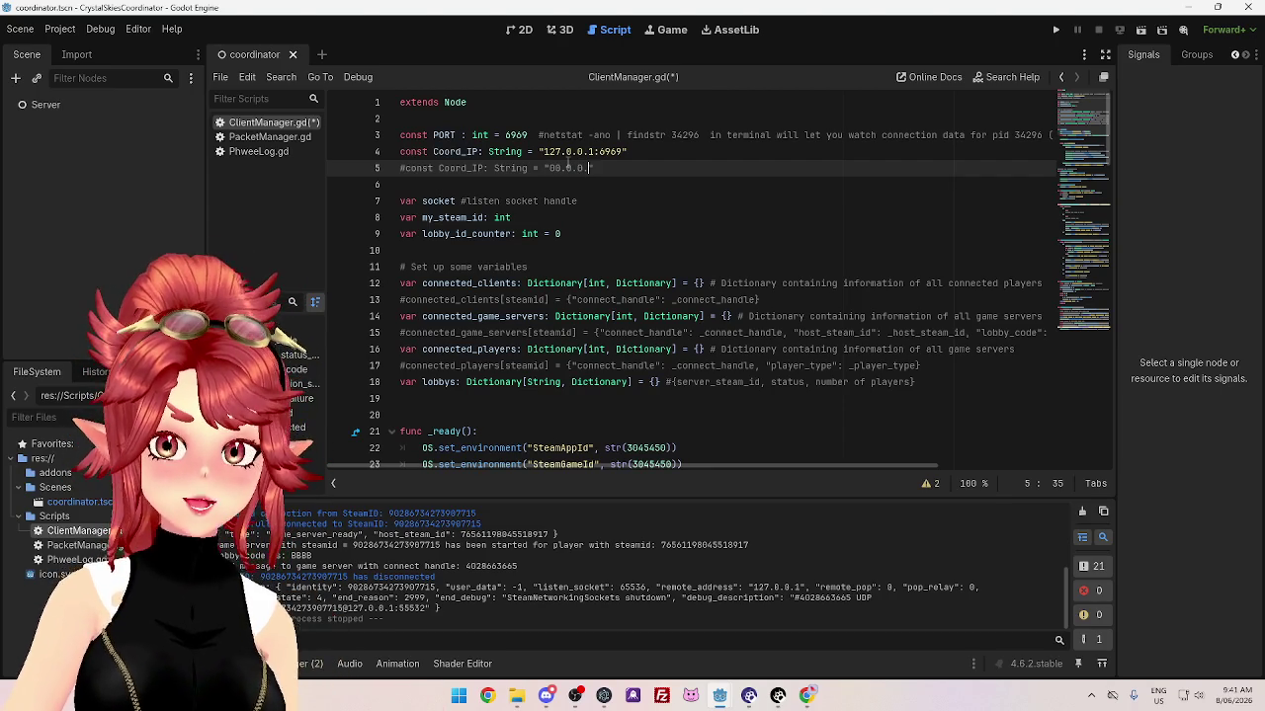
Fix the mistyped characters and enter 0.0.0.0:6969 as line 5's Coord_IP value.
key("BackSpace")
key("BackSpace")
key("BackSpace")
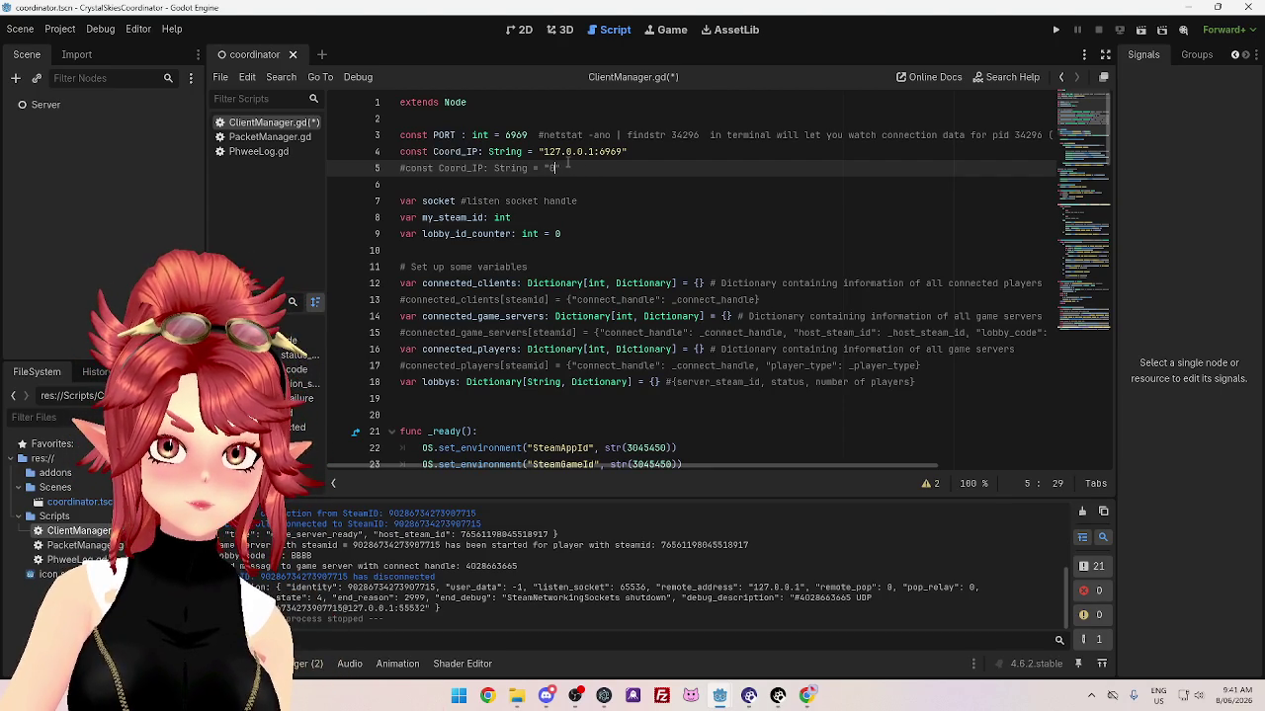
type("0.0.0.0")
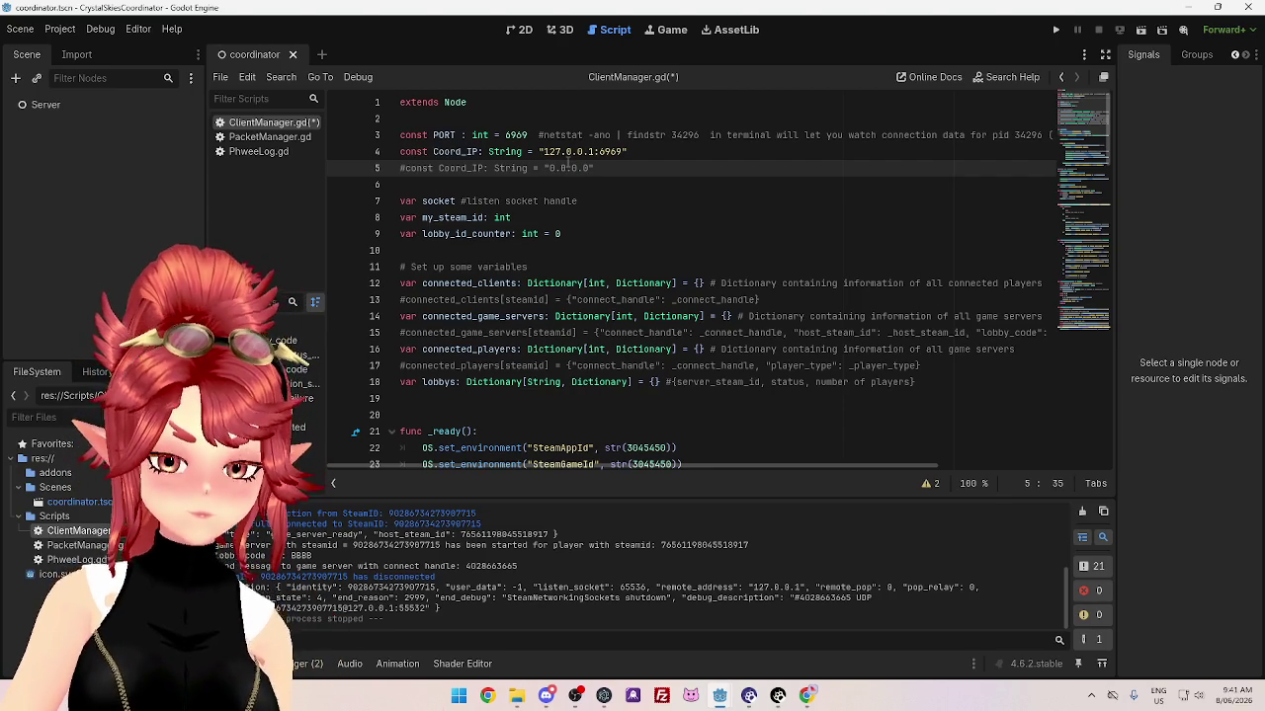
type(":6969\"")
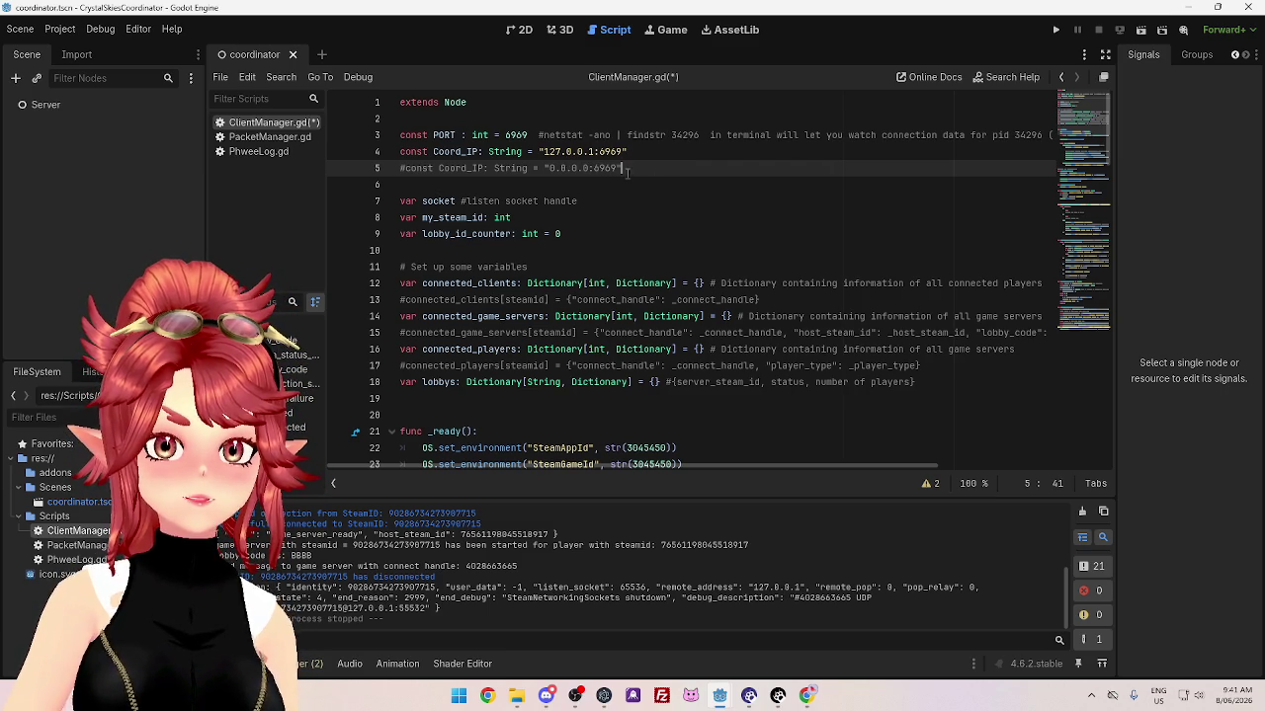
Uncomment the 0.0.0.0:6969 Coord_IP, comment out the 127.0.0.1 one, and save.
left_click(404, 168)
key("BackSpace")
key("Up")
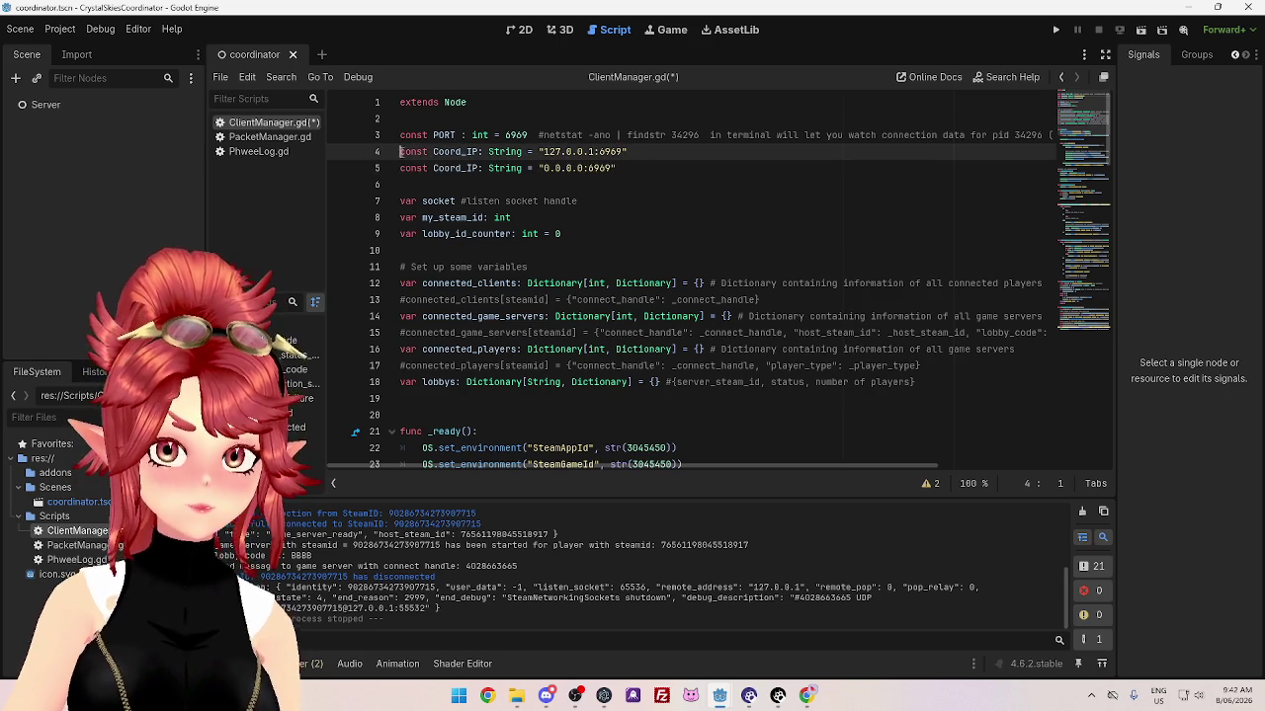
type("#")
left_click(640, 169)
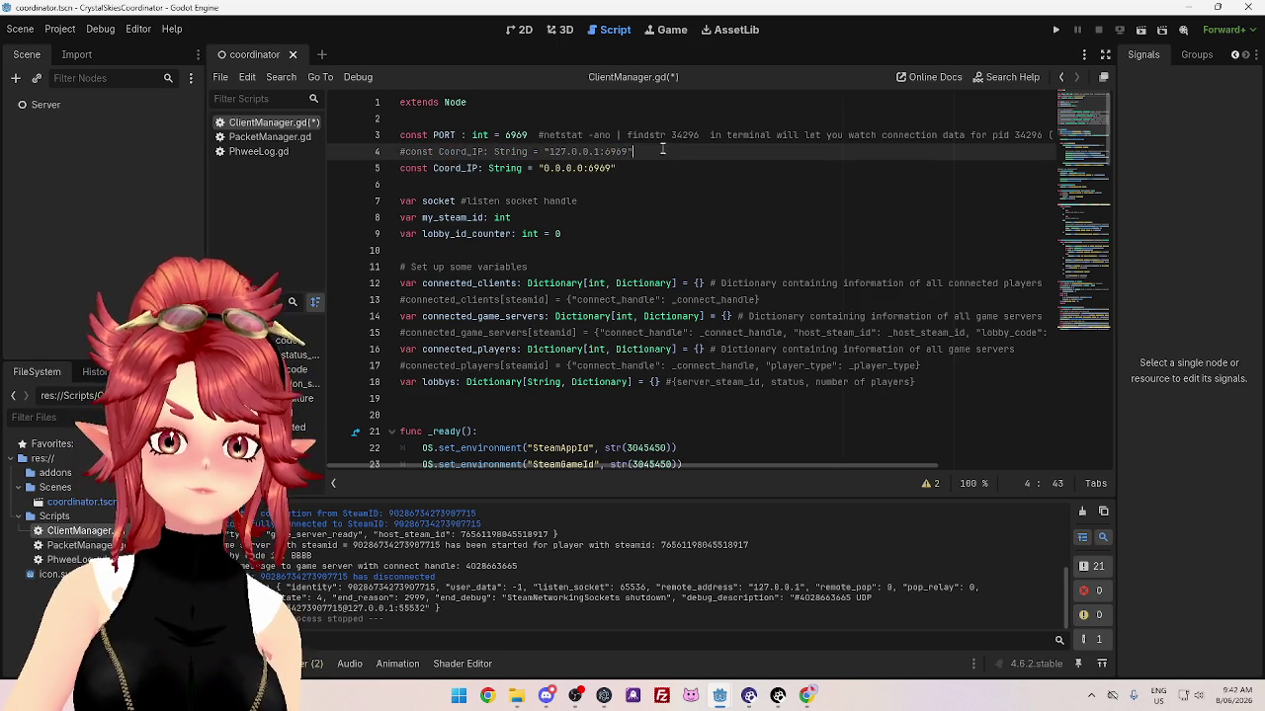
key("ctrl+s")
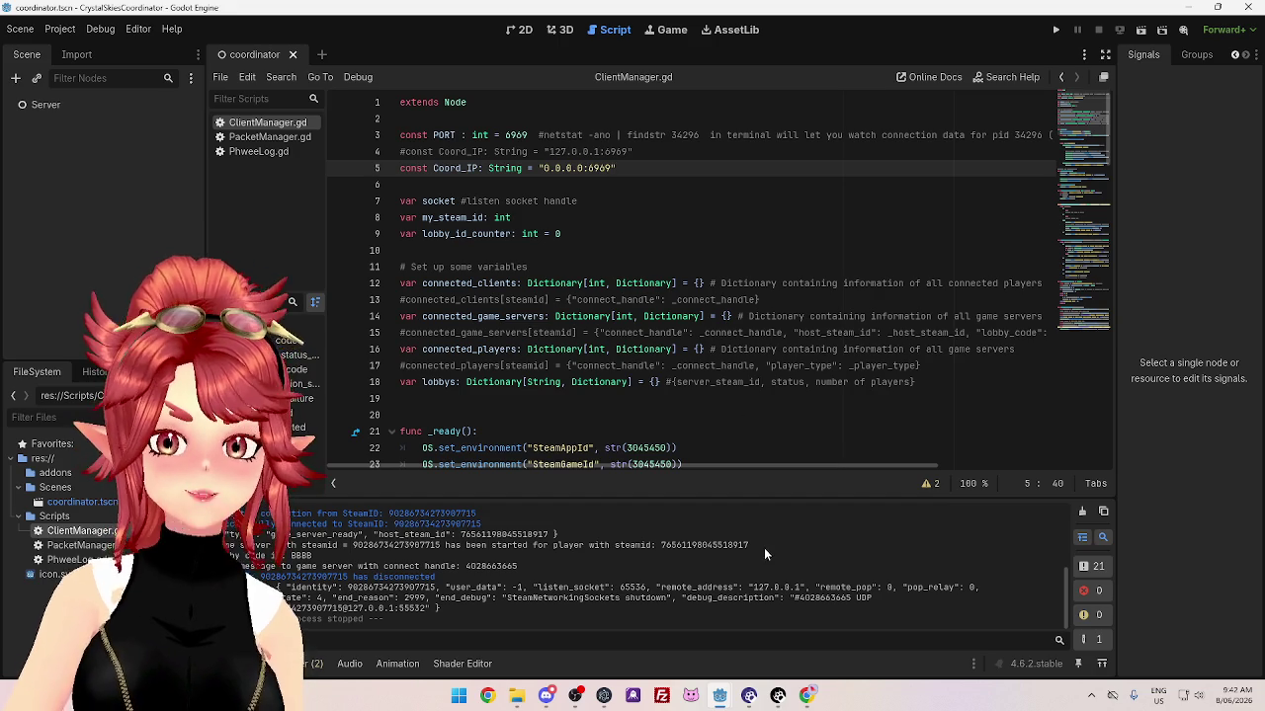
Switch to the CrystalSkies game project window and scroll to the top of its script.
mouse_move(726, 704)
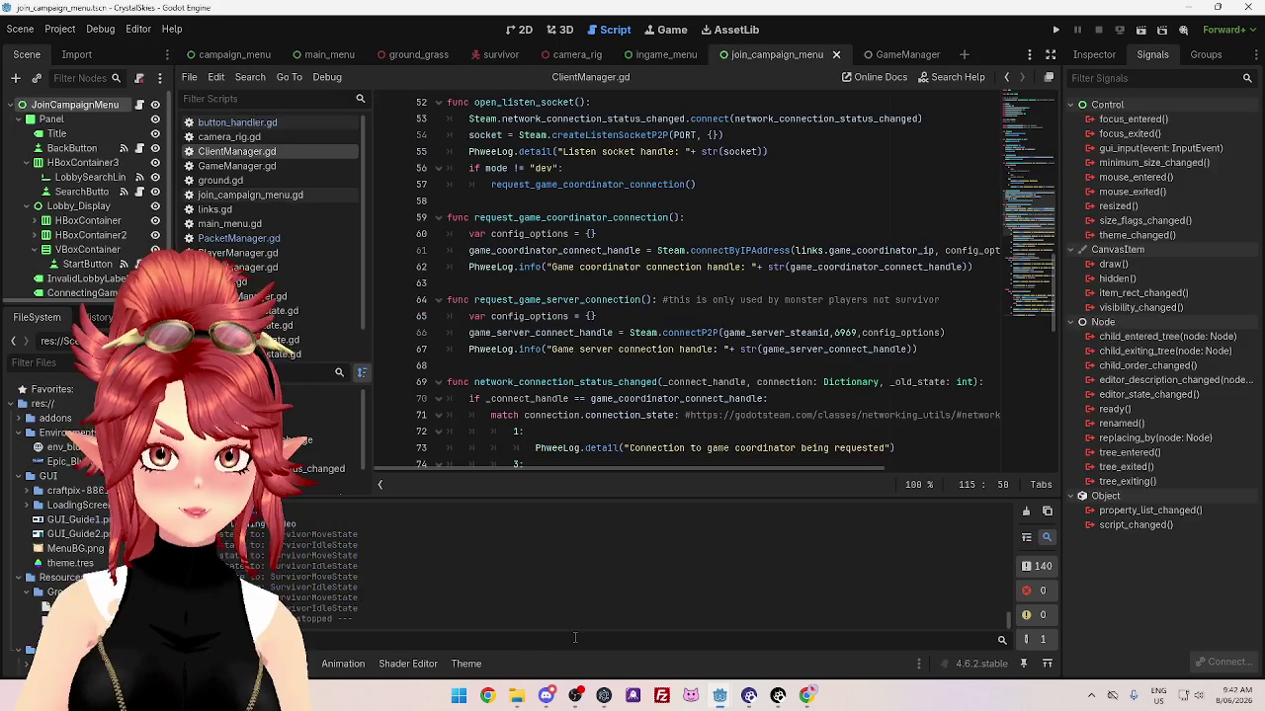
left_click(576, 625)
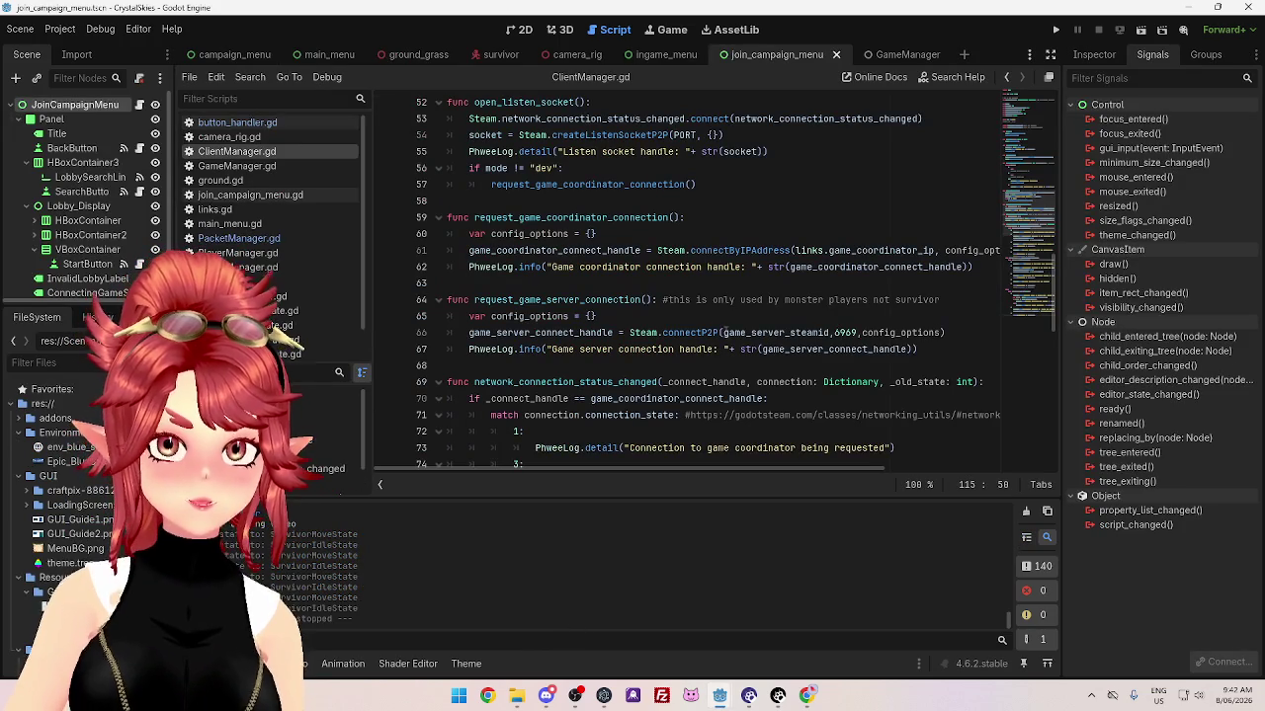
scroll(818, 333, "up", 3)
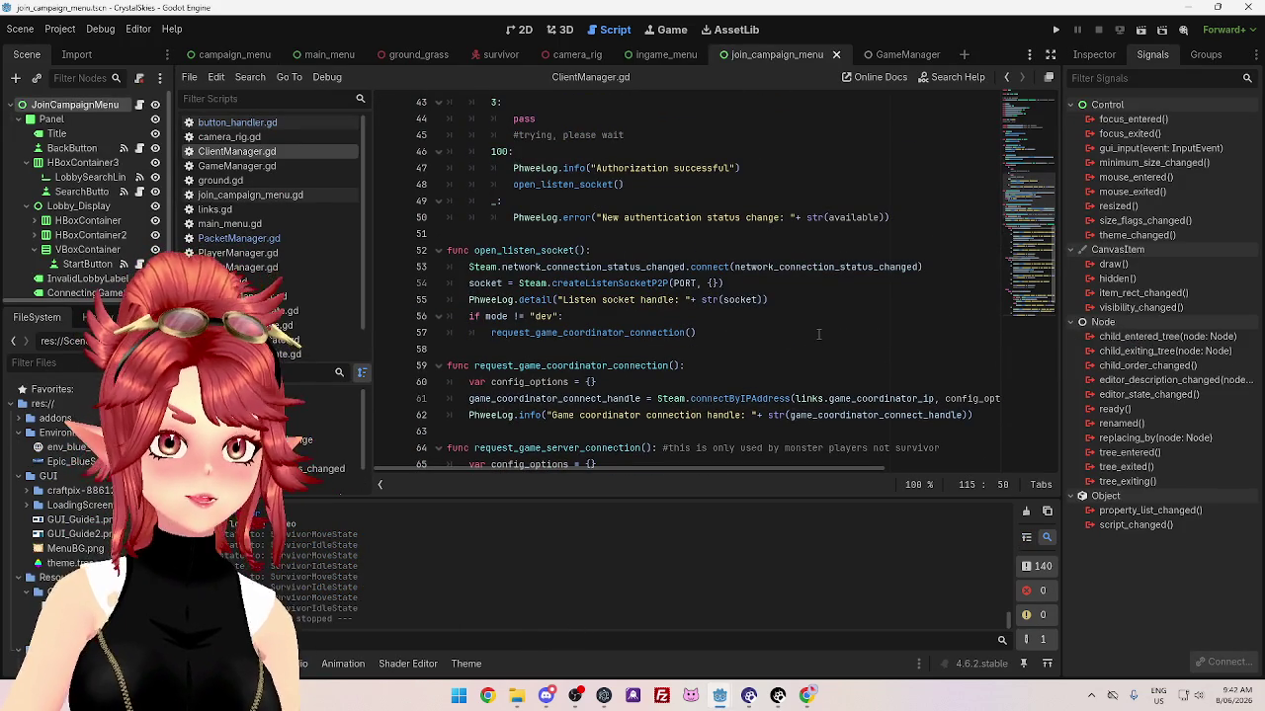
scroll(818, 334, "up", 14)
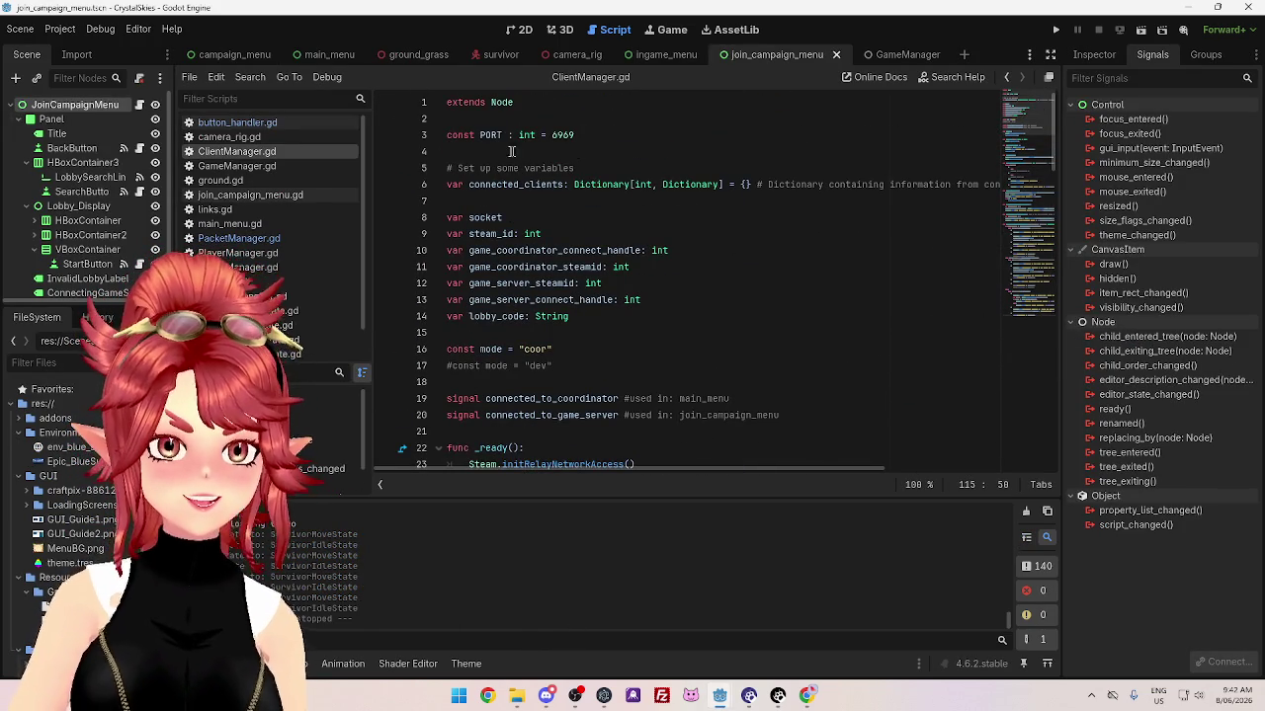
Search the project for PORT, follow its listen-socket use, then open links.gd.
double_click(484, 135)
key("ctrl+shift+f")
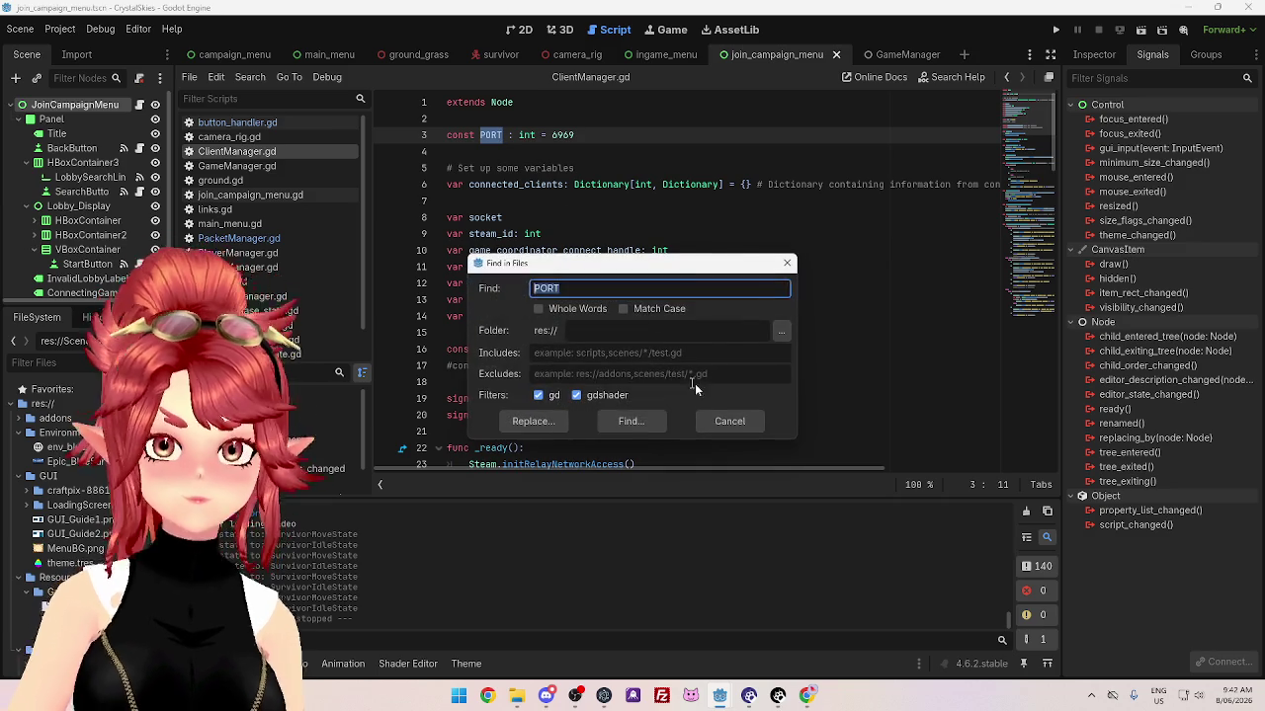
left_click(630, 421)
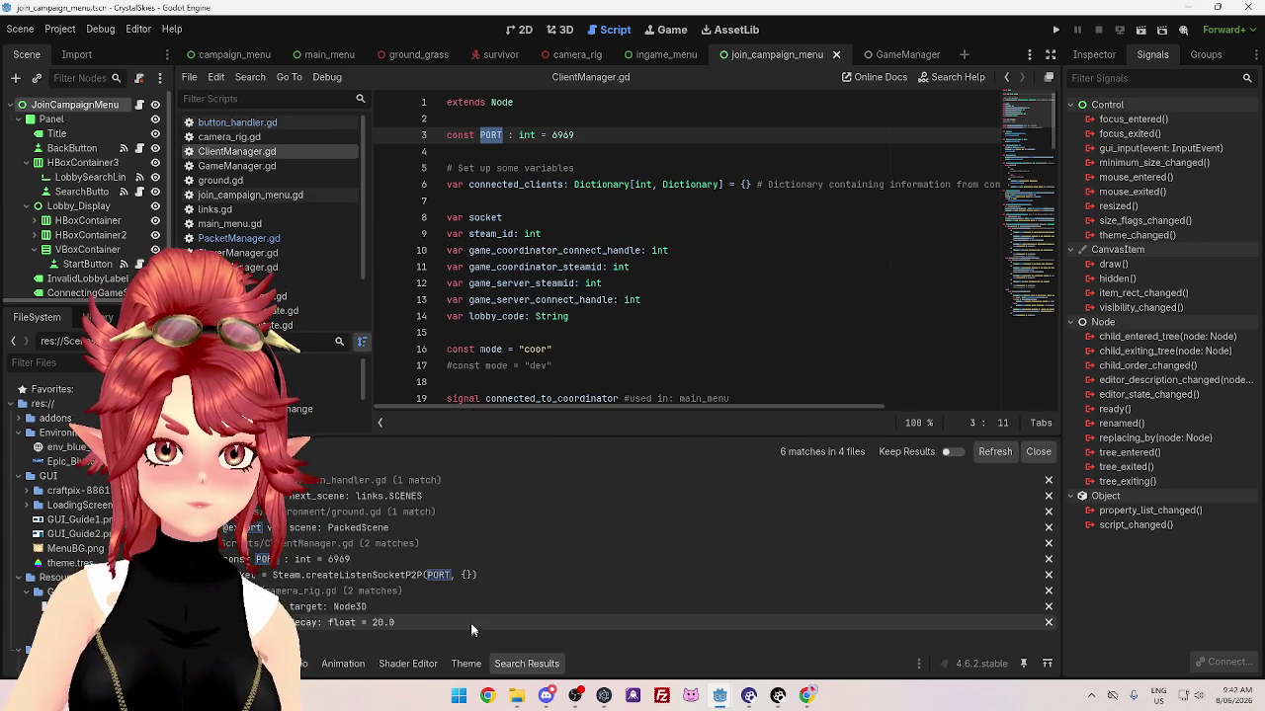
left_click(528, 571)
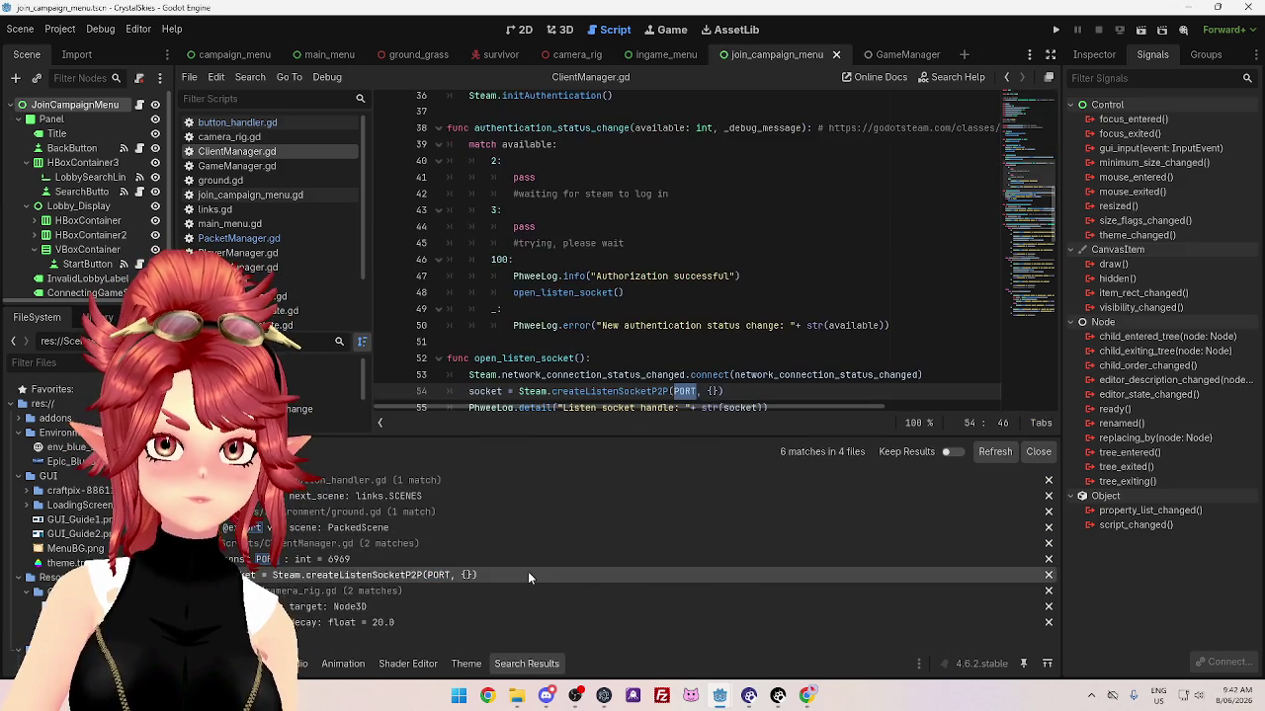
scroll(619, 307, "down", 2)
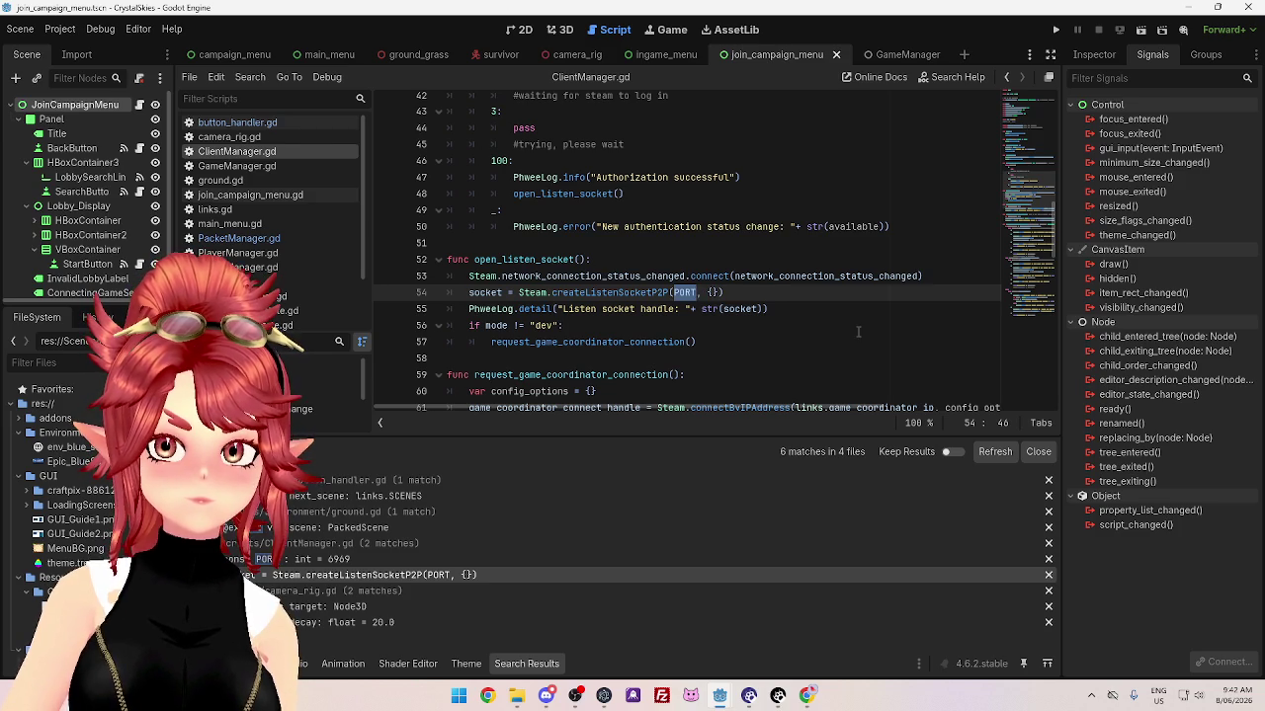
scroll(855, 332, "down", 1)
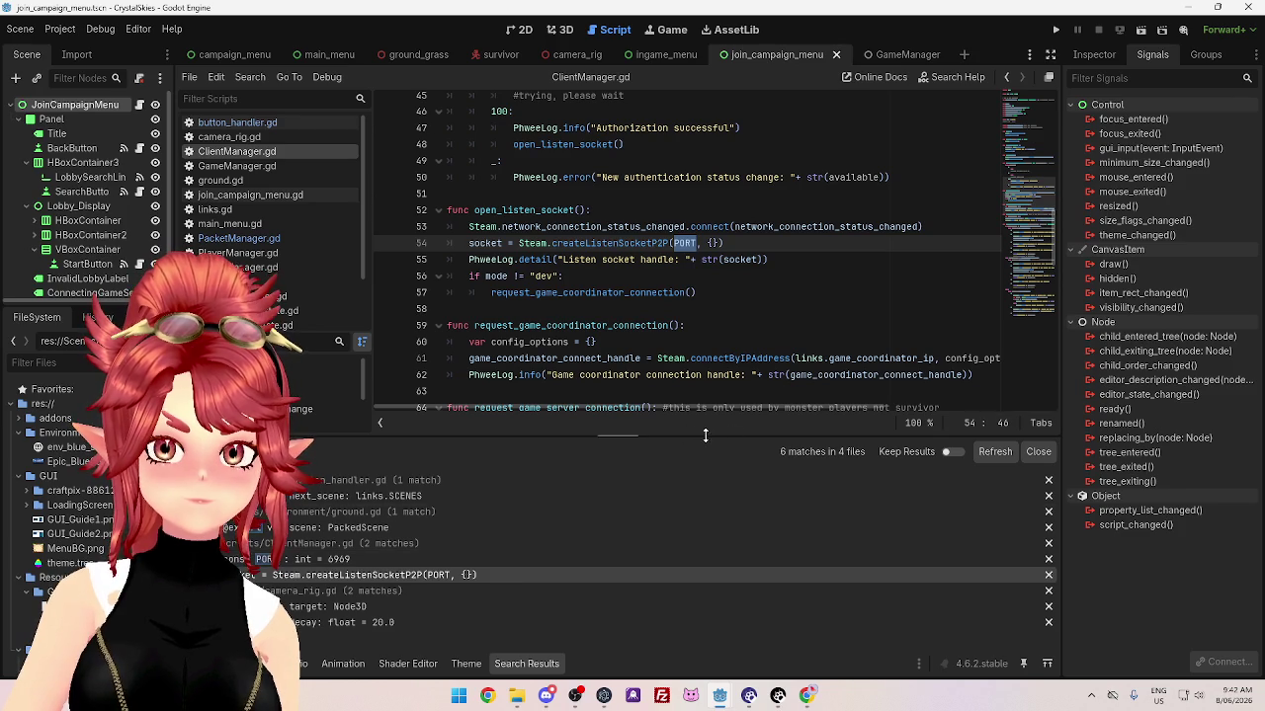
mouse_move(764, 358)
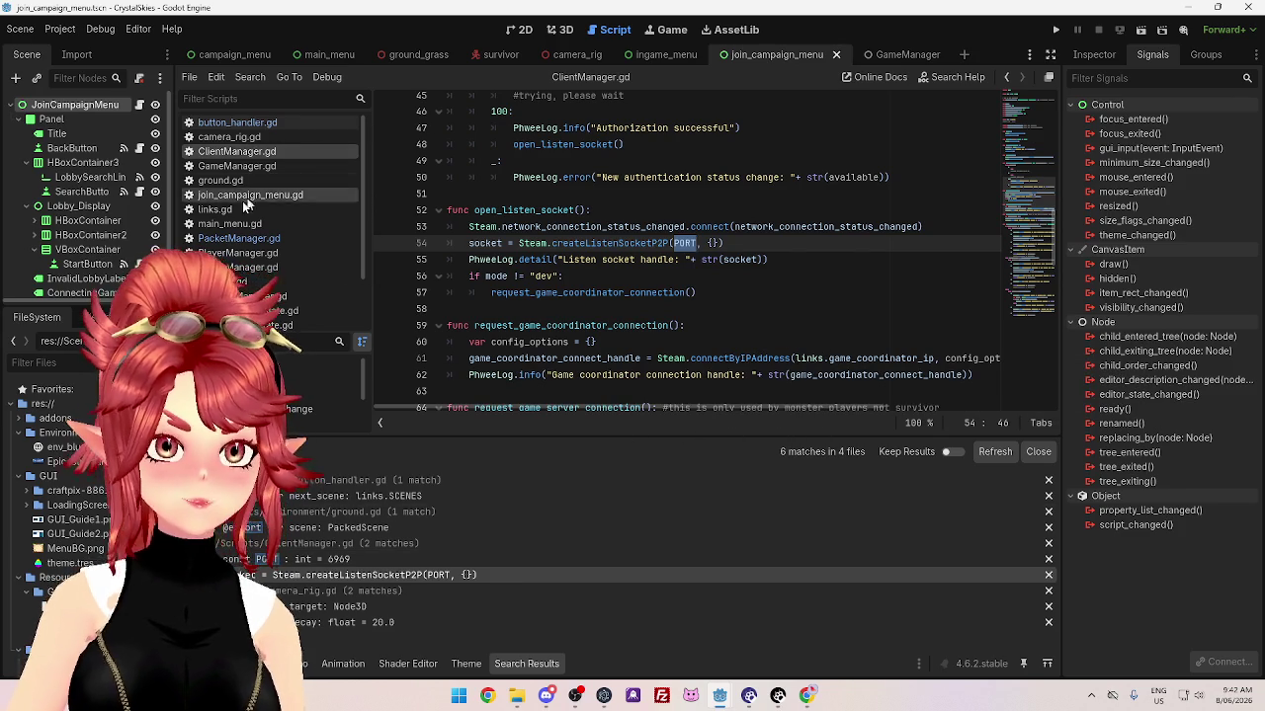
left_click(214, 209)
Copy the game_coordinator_ip declaration to a new line and comment out the 127.0.0.1:6969 original.
scroll(748, 359, "down", 1)
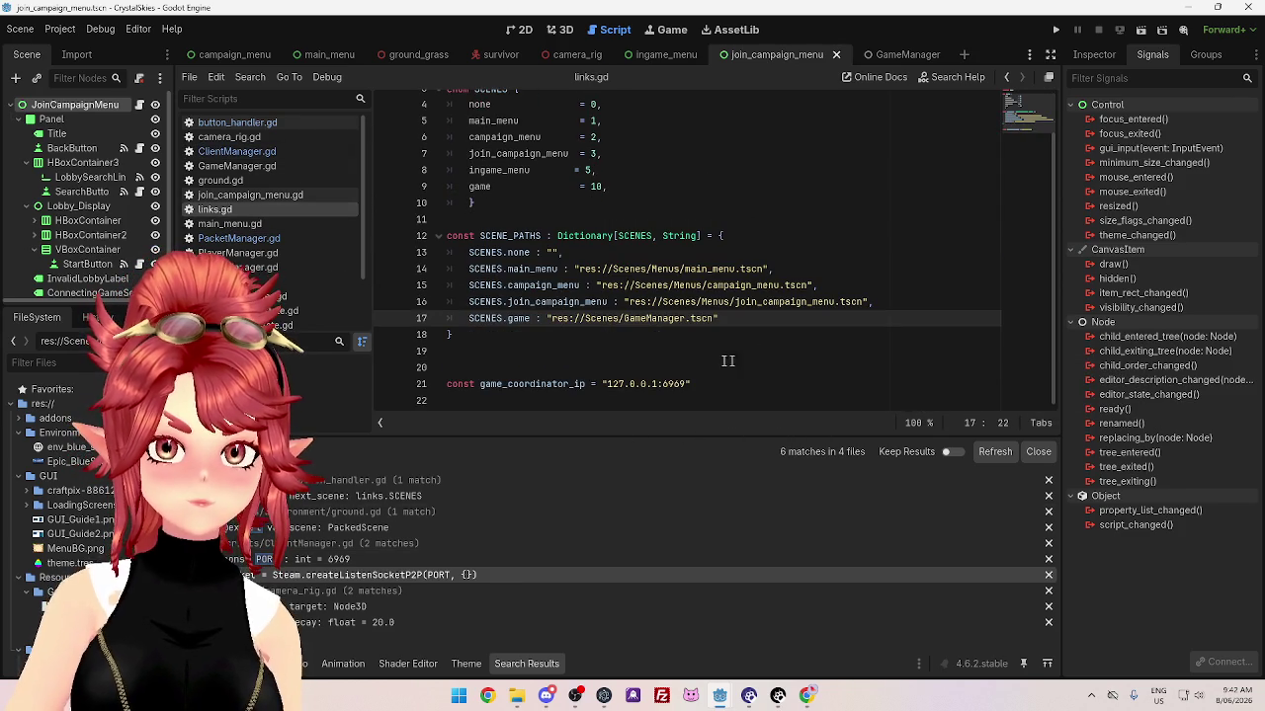
left_click(708, 388)
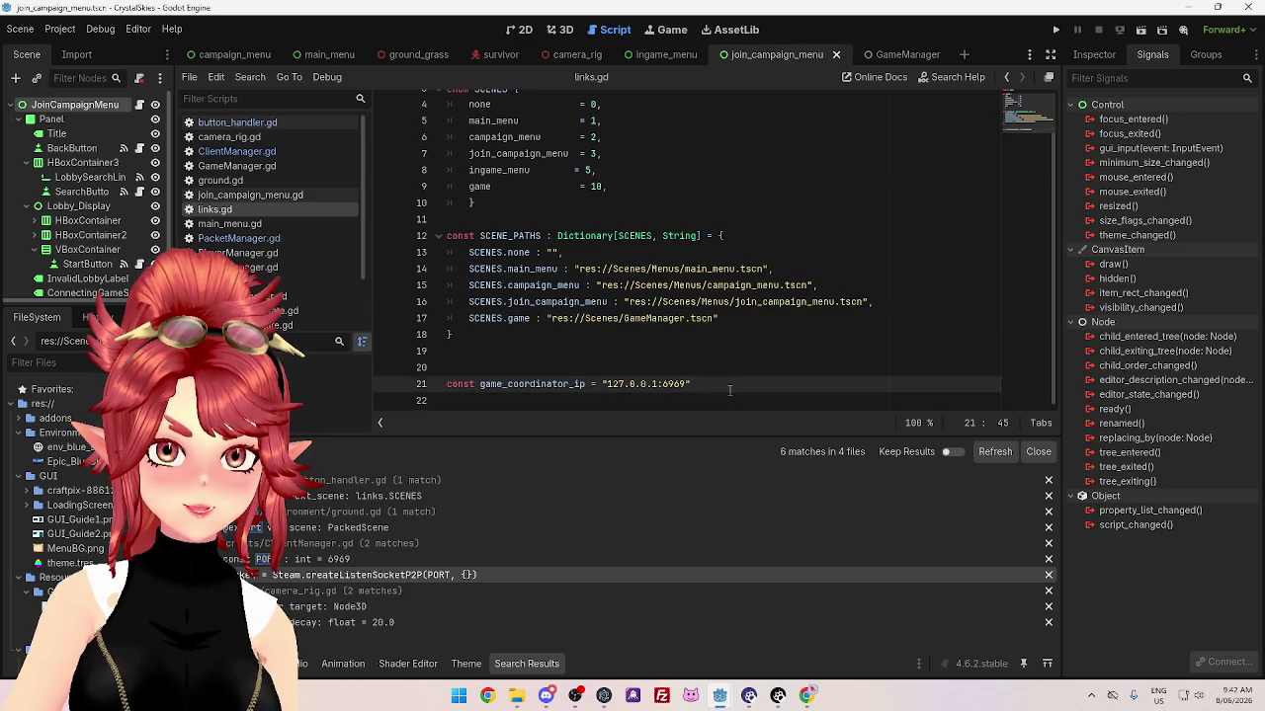
key("Down")
type("const")
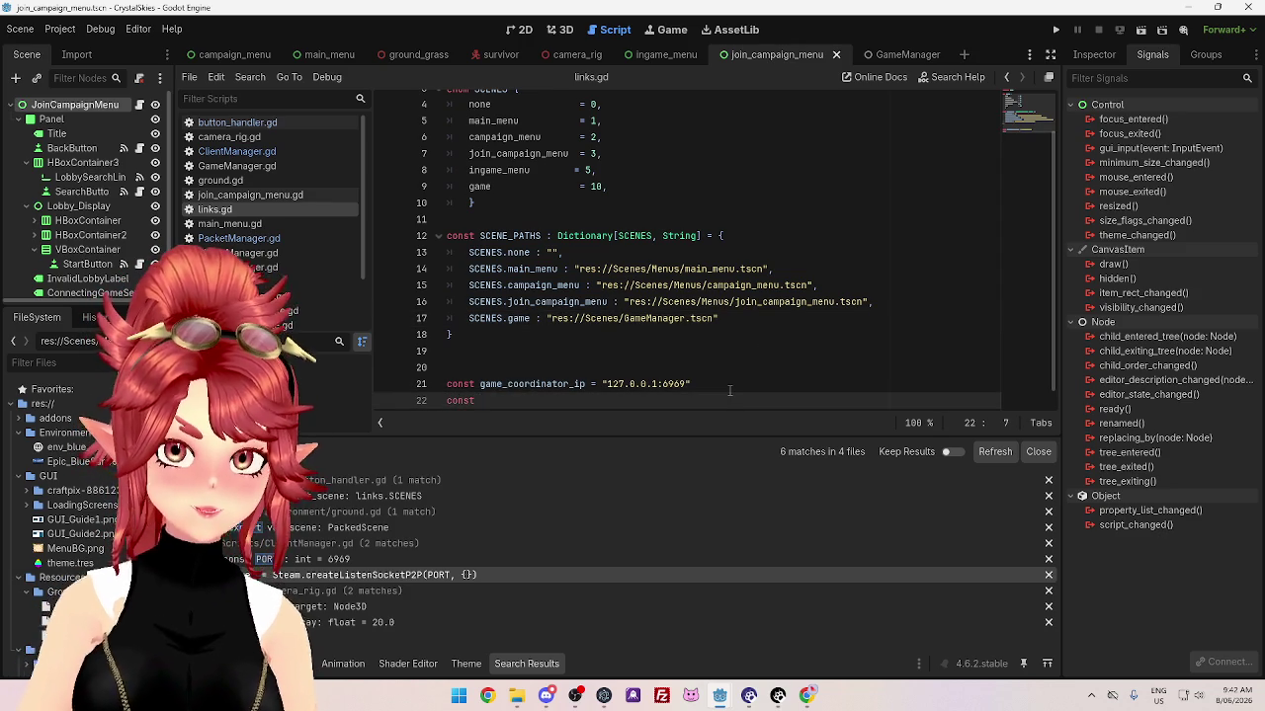
left_click_drag(481, 385, 601, 382)
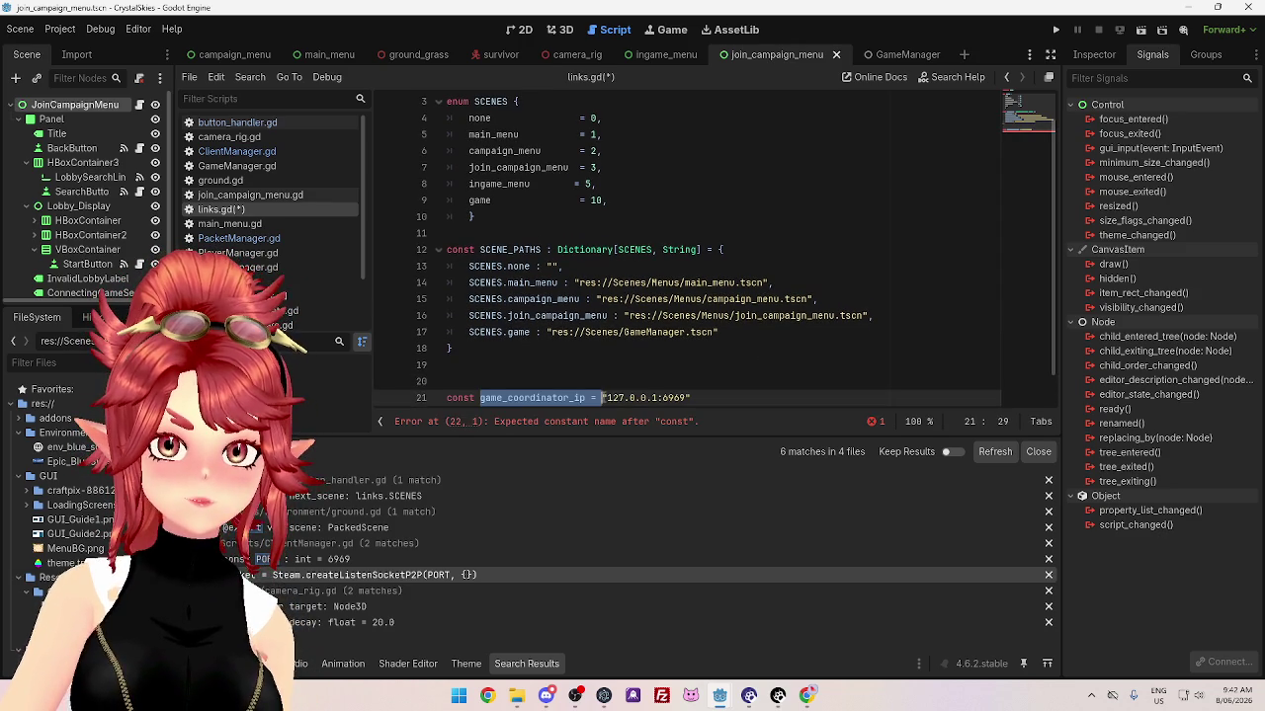
key("ctrl+c")
left_click(601, 382)
key("ctrl+v")
key("Up")
key("Home")
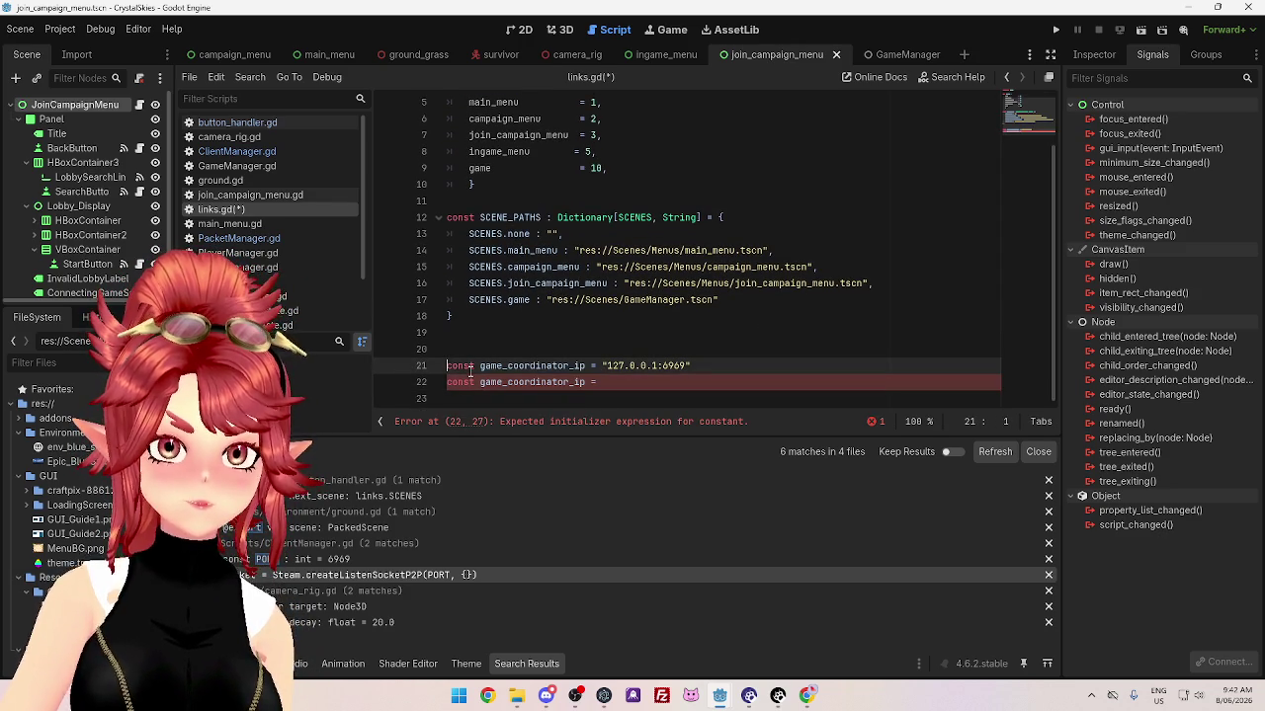
key("ctrl+k")
Give the new game_coordinator_ip the placeholder value "VM:6969" and select the VM part.
key("Down")
key("End")
key("ctrl+space")
type("\"")
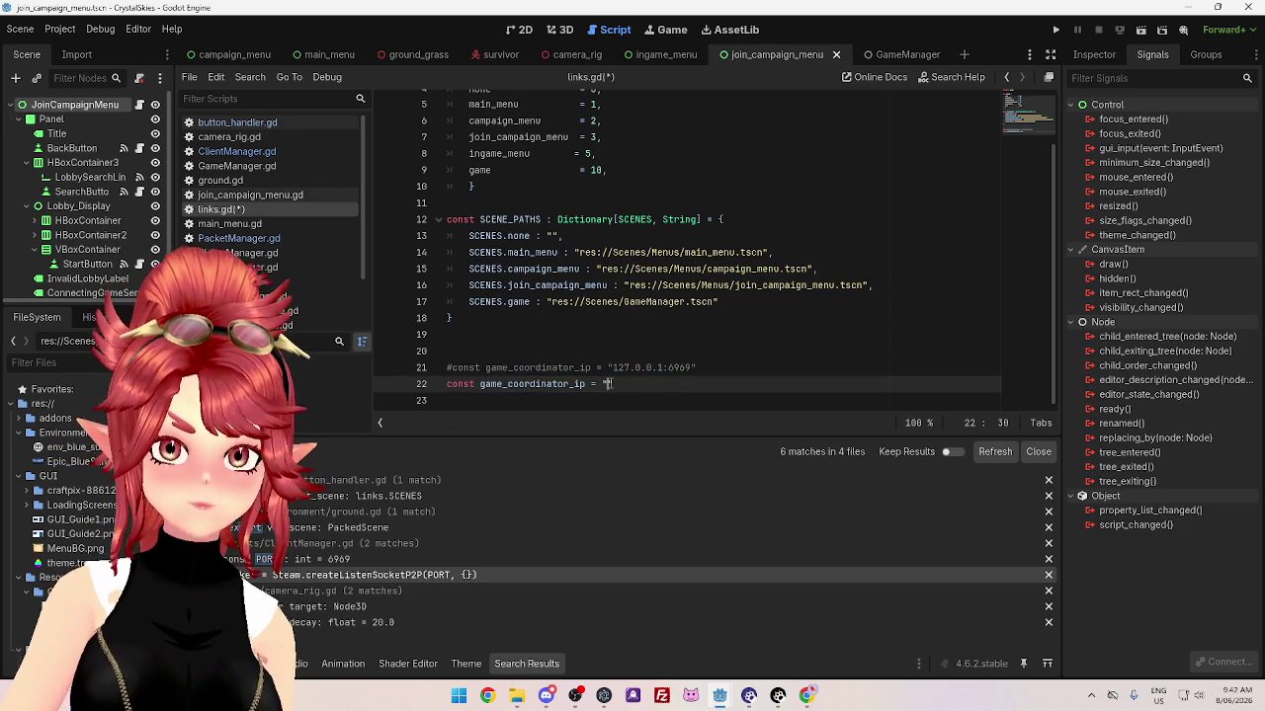
type("VM:69")
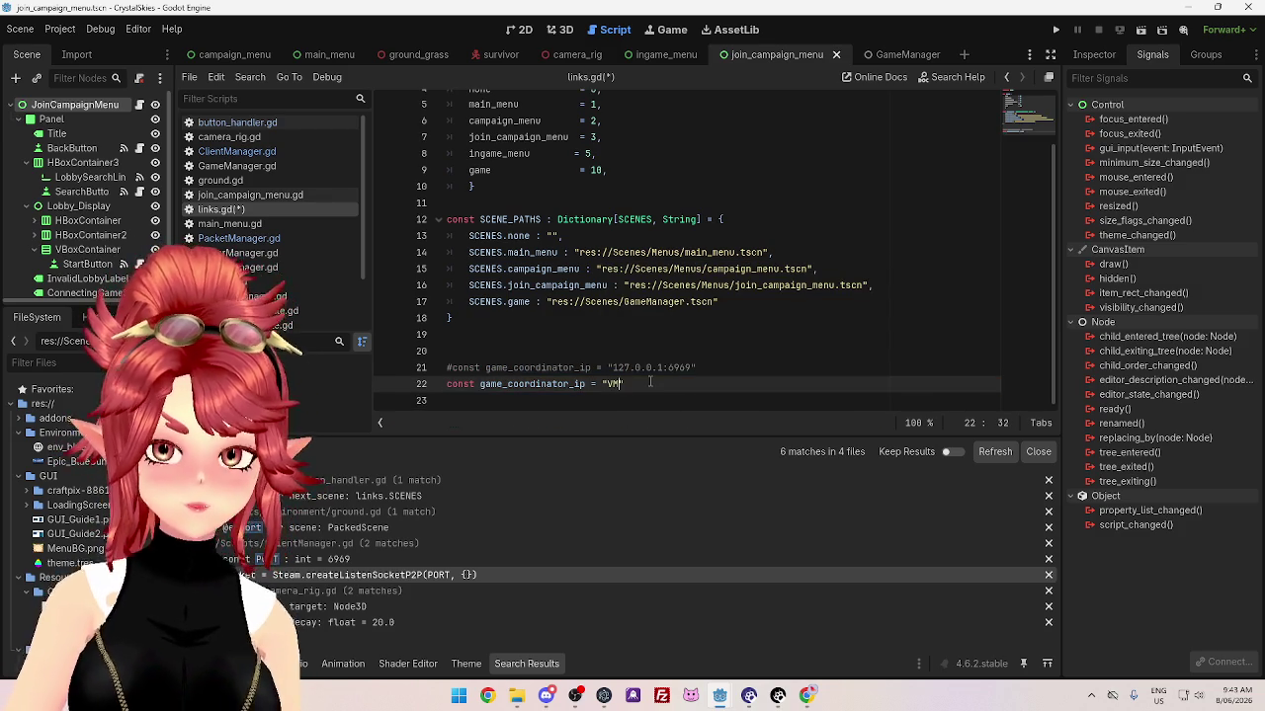
type("69")
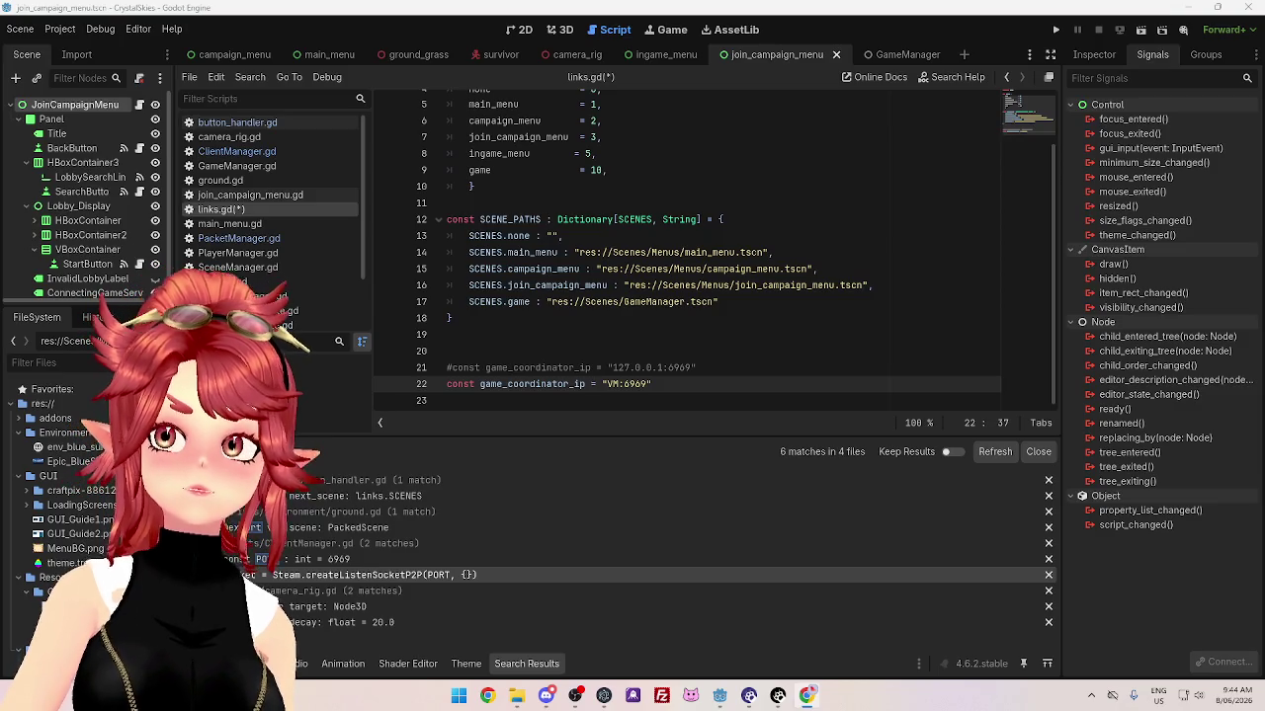
double_click(612, 383)
Paste 170.64.182.1 as the game_coordinator_ip address in links.gd and save.
key("ctrl+v")
left_click(801, 344)
key("ctrl+s")
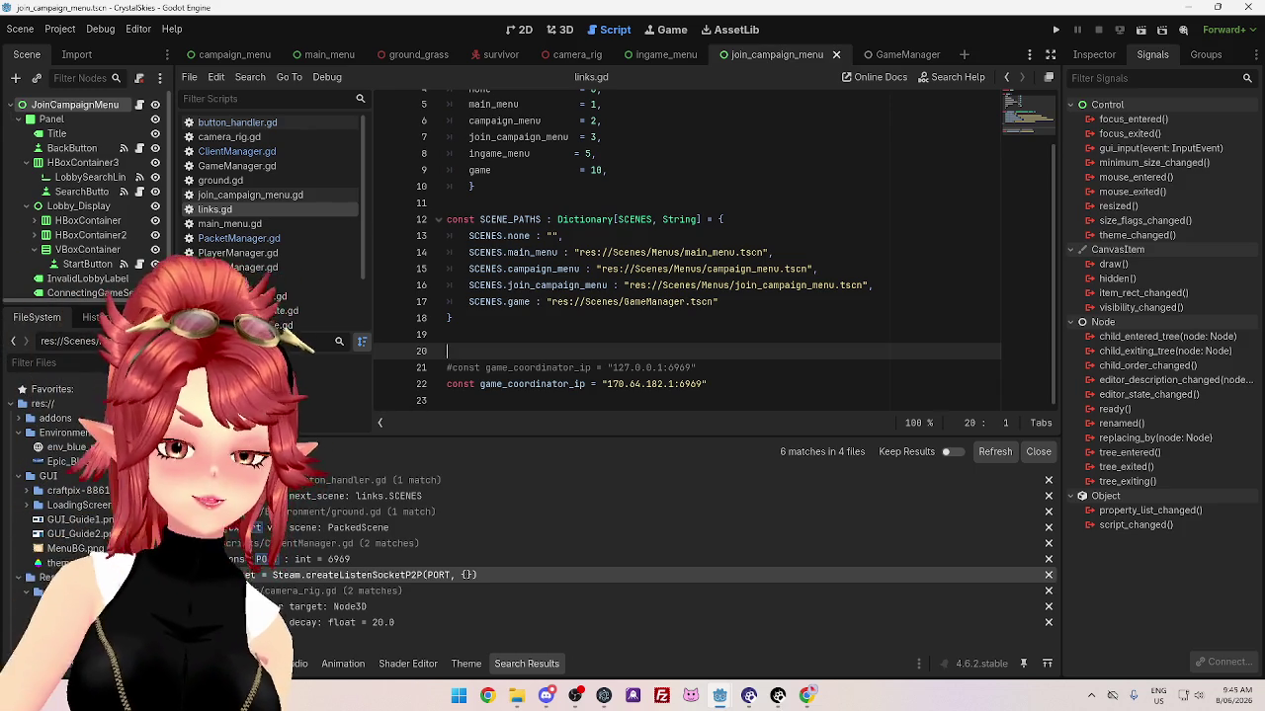
Remove the extra blank line above the constants and save the script again.
key("BackSpace")
key("ctrl+s")
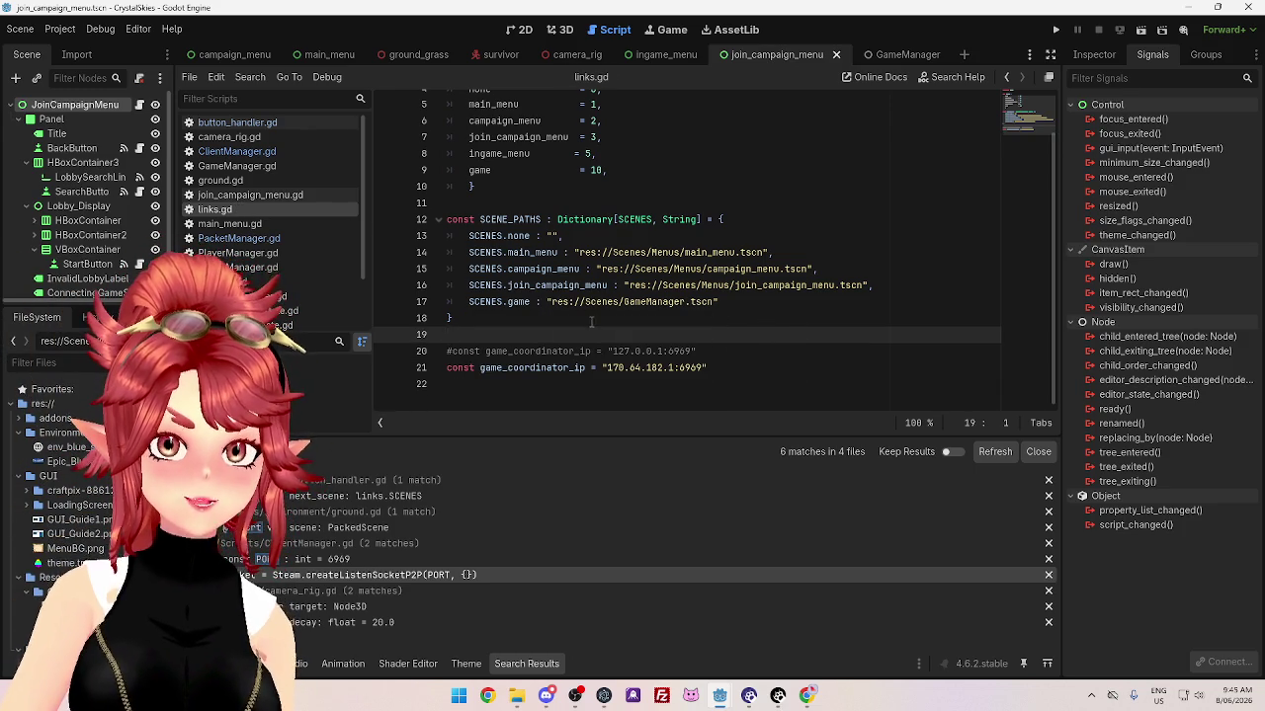
left_click(753, 359)
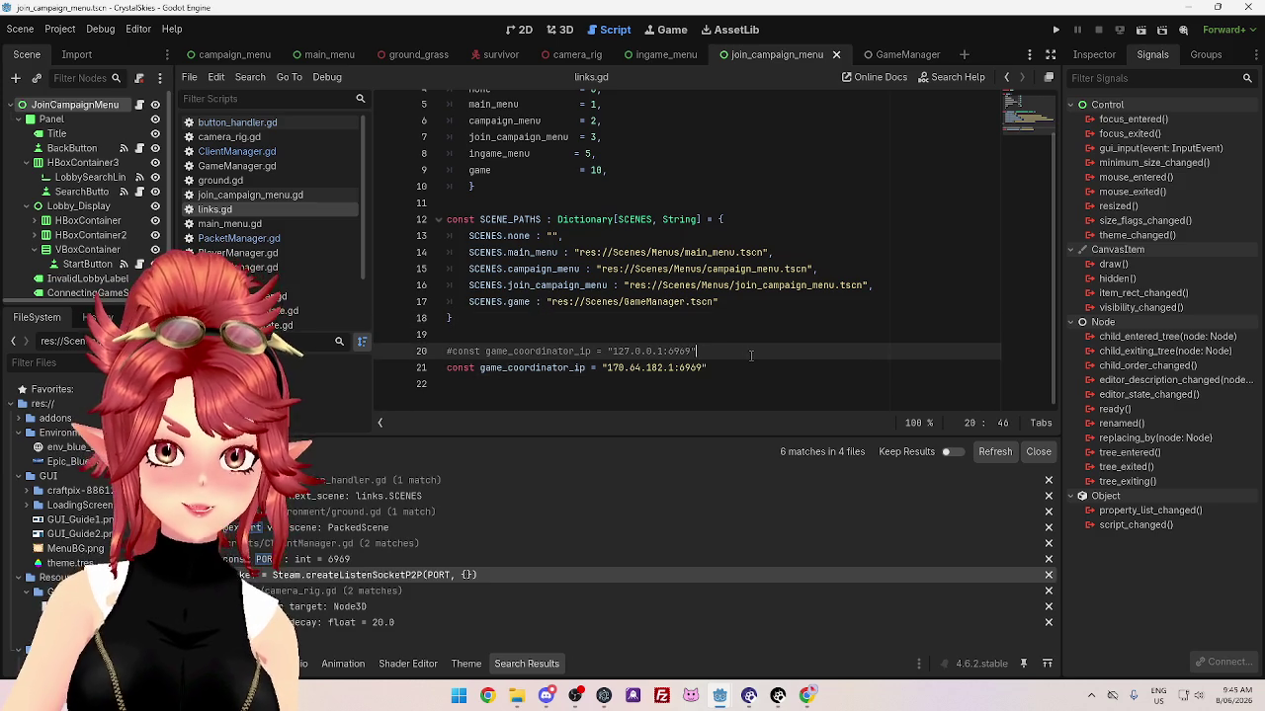
left_click(690, 334)
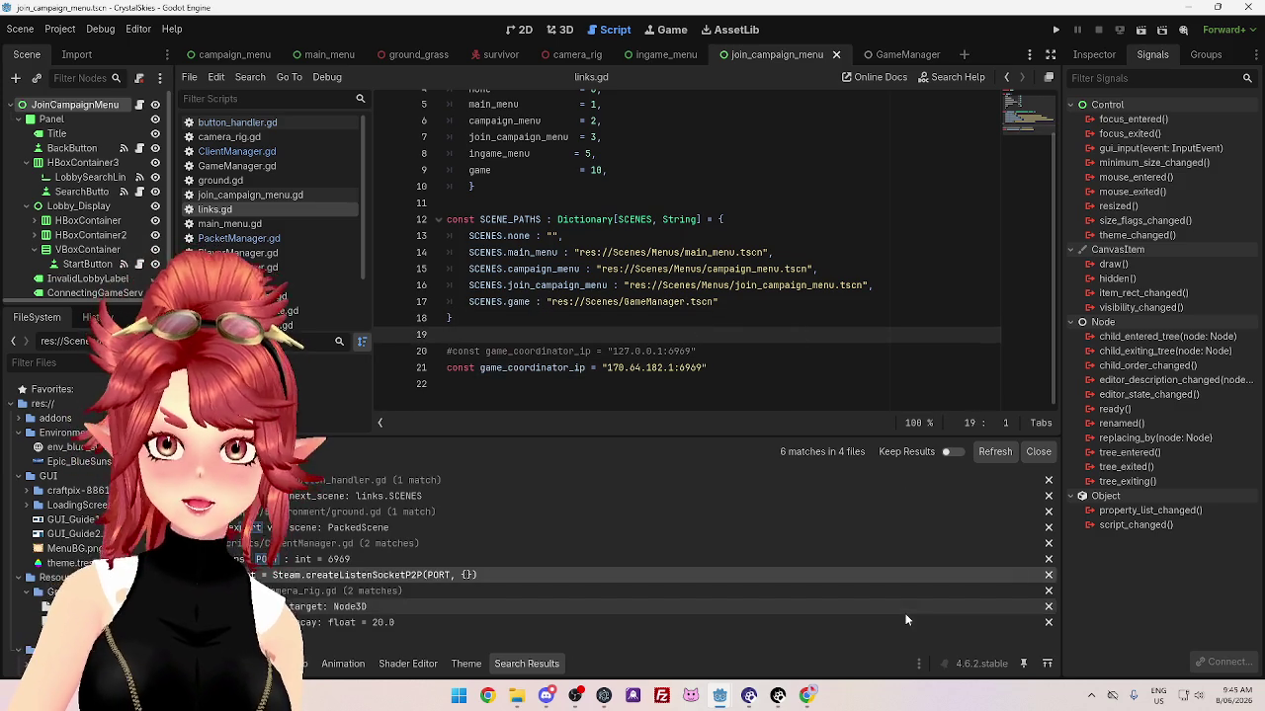
mouse_move(726, 696)
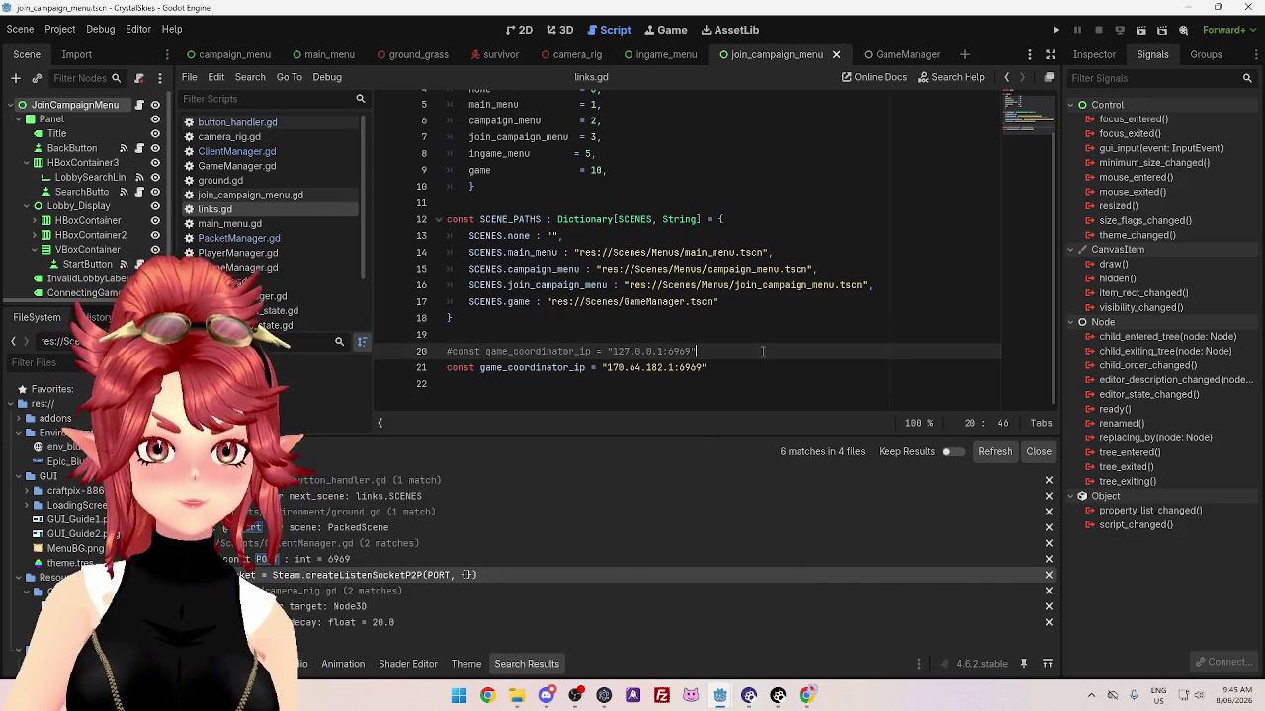
Save links.gd once more, then bring FileZilla to the front and maximize it.
left_click(680, 285)
key("ctrl+s")
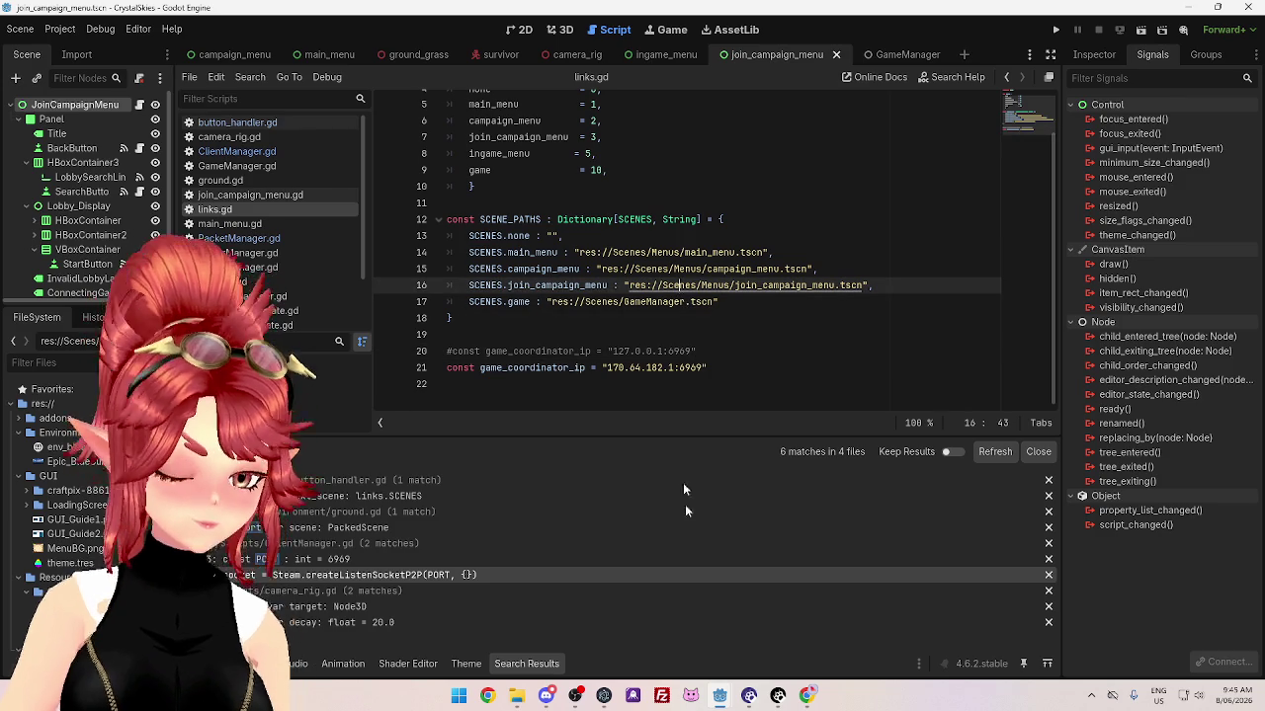
left_click(764, 252)
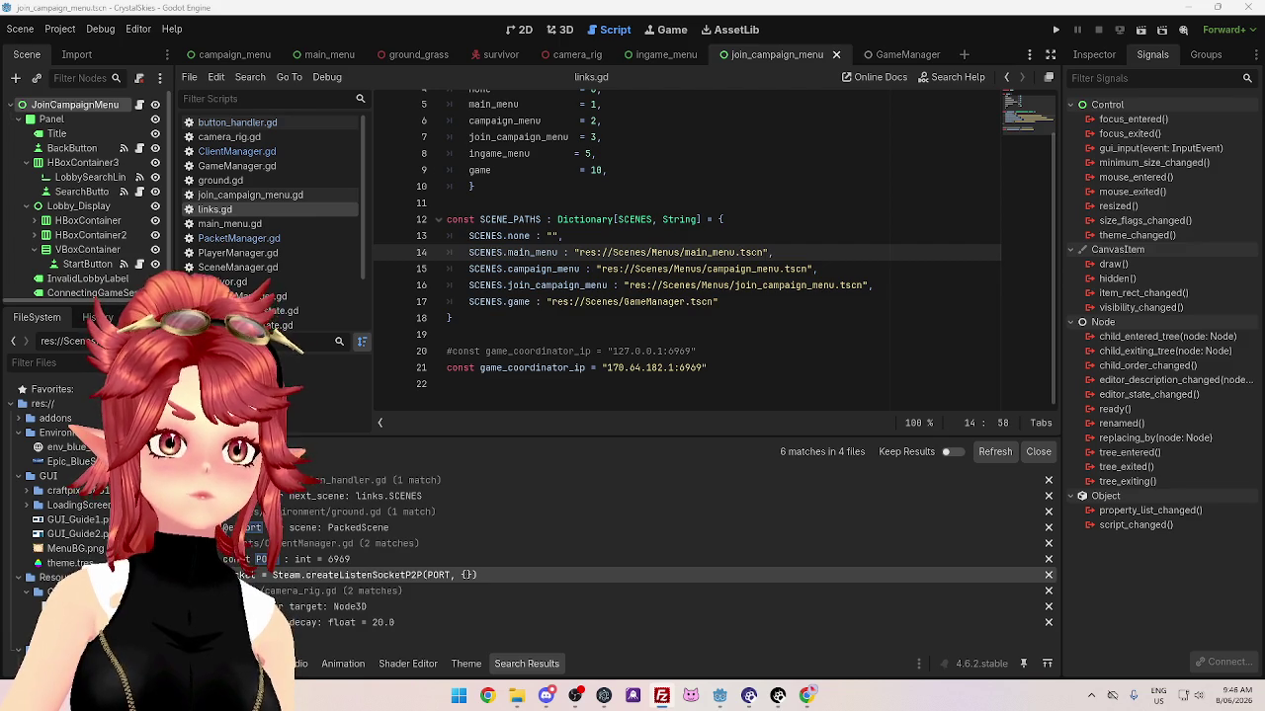
key("alt+Tab")
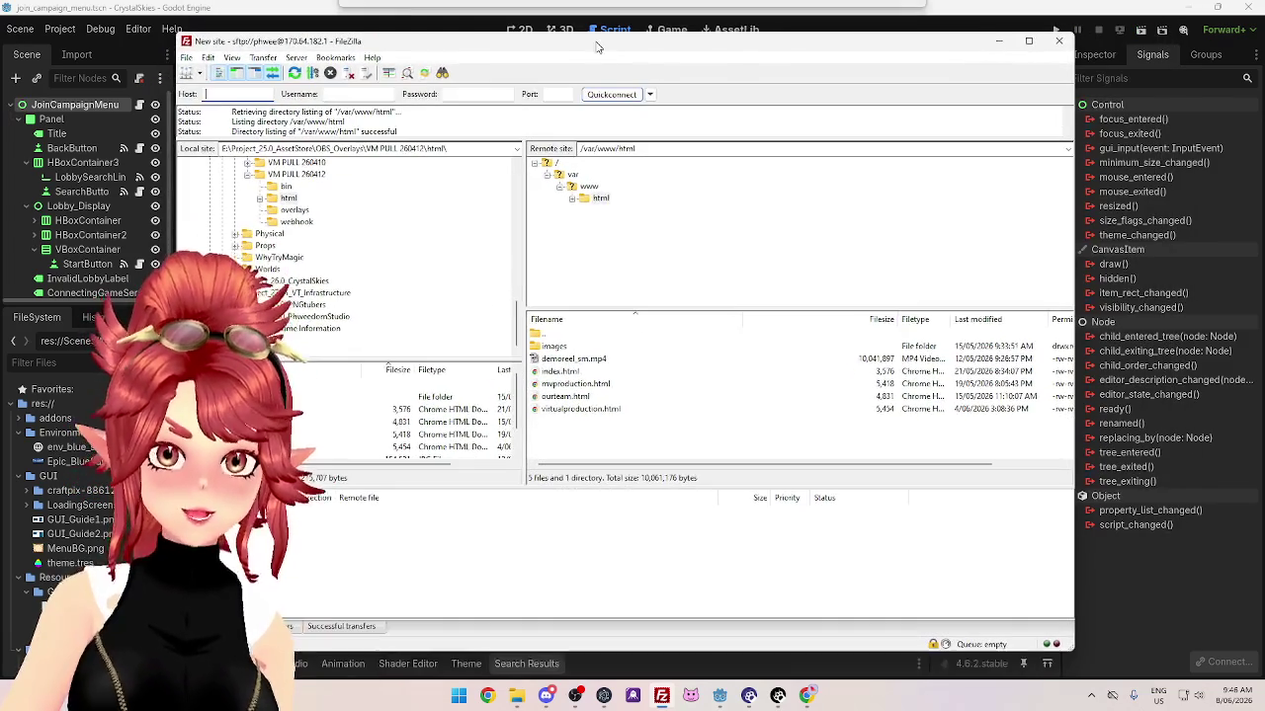
left_click(1033, 42)
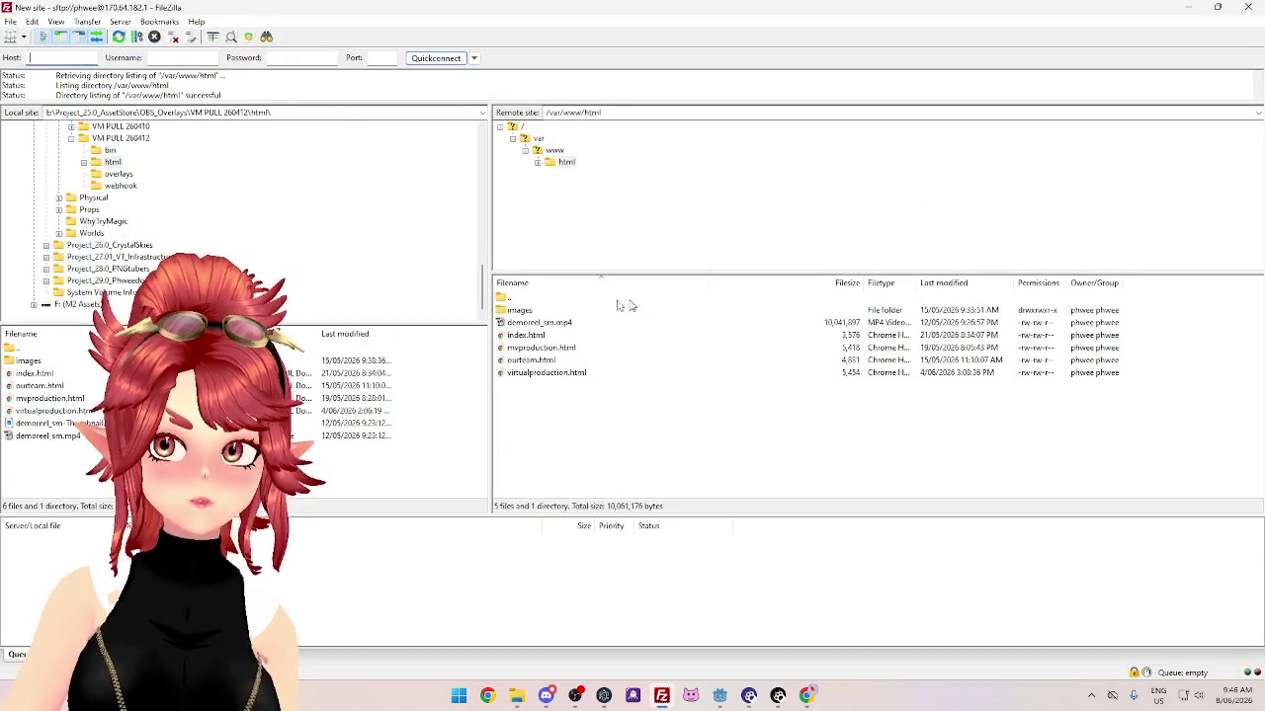
Navigate the remote tree from /var/www up to root and open the empty /var/local folder.
left_click(551, 151)
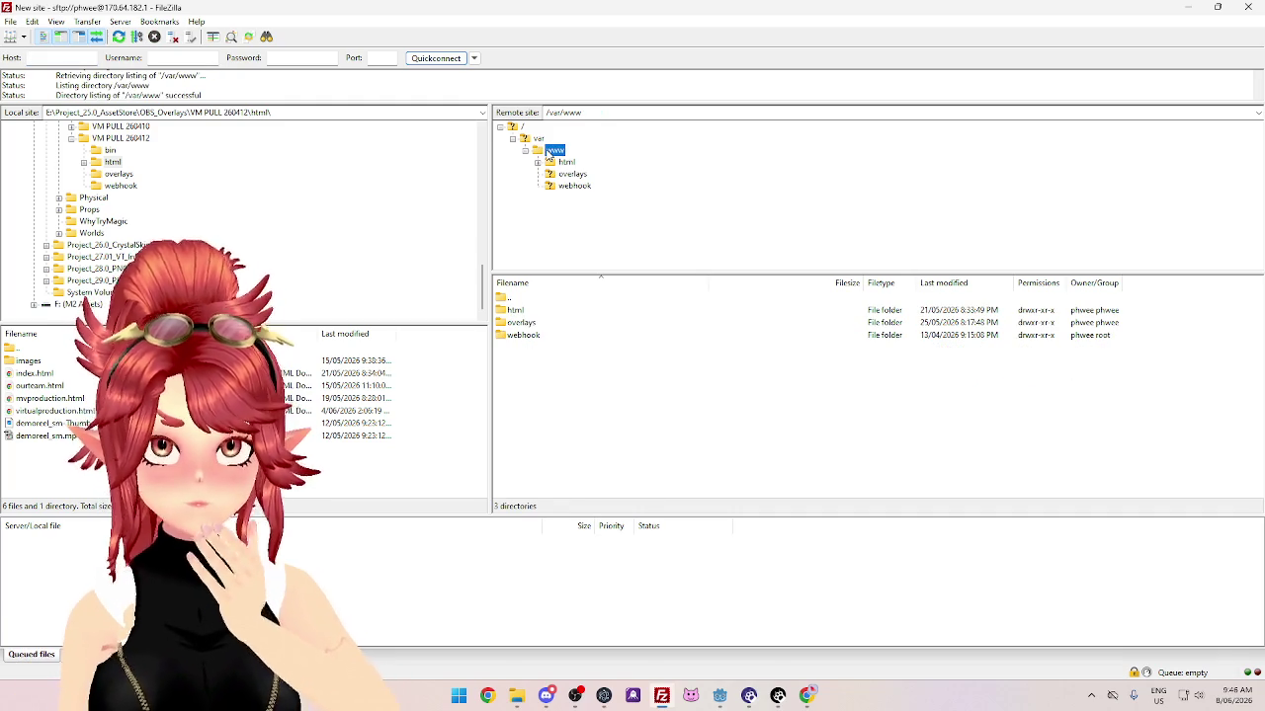
left_click(536, 139)
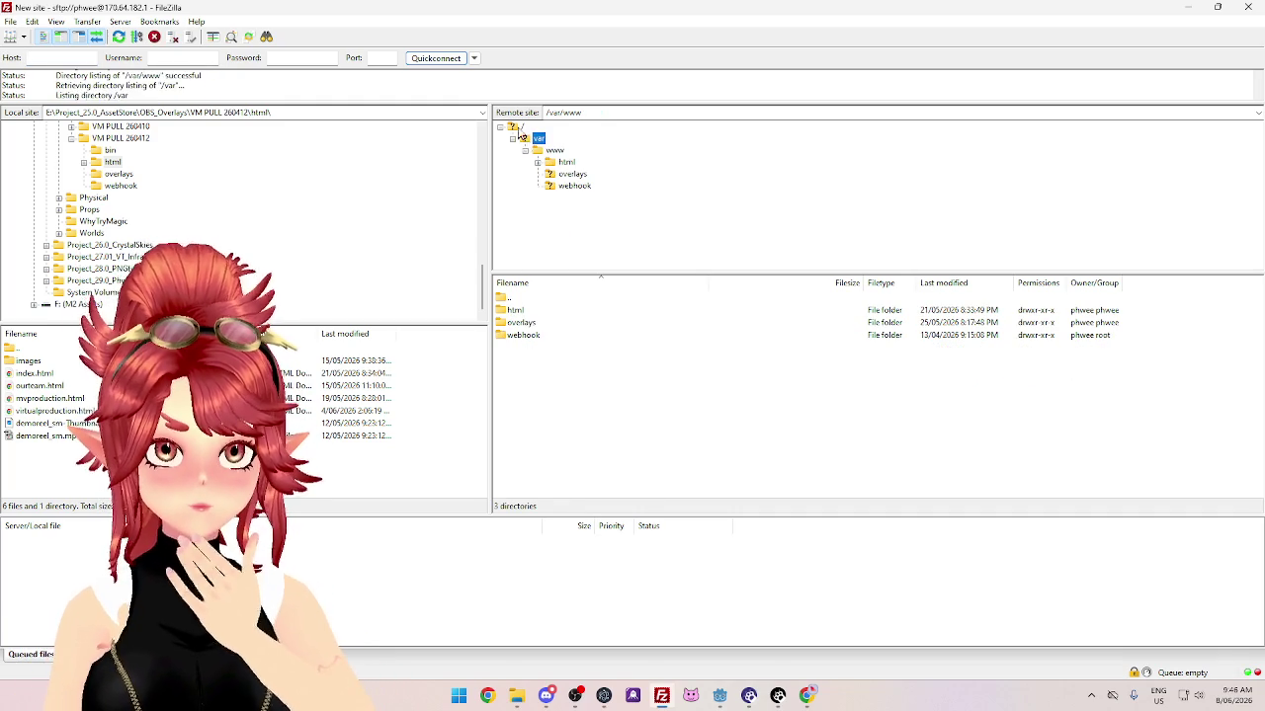
left_click(515, 128)
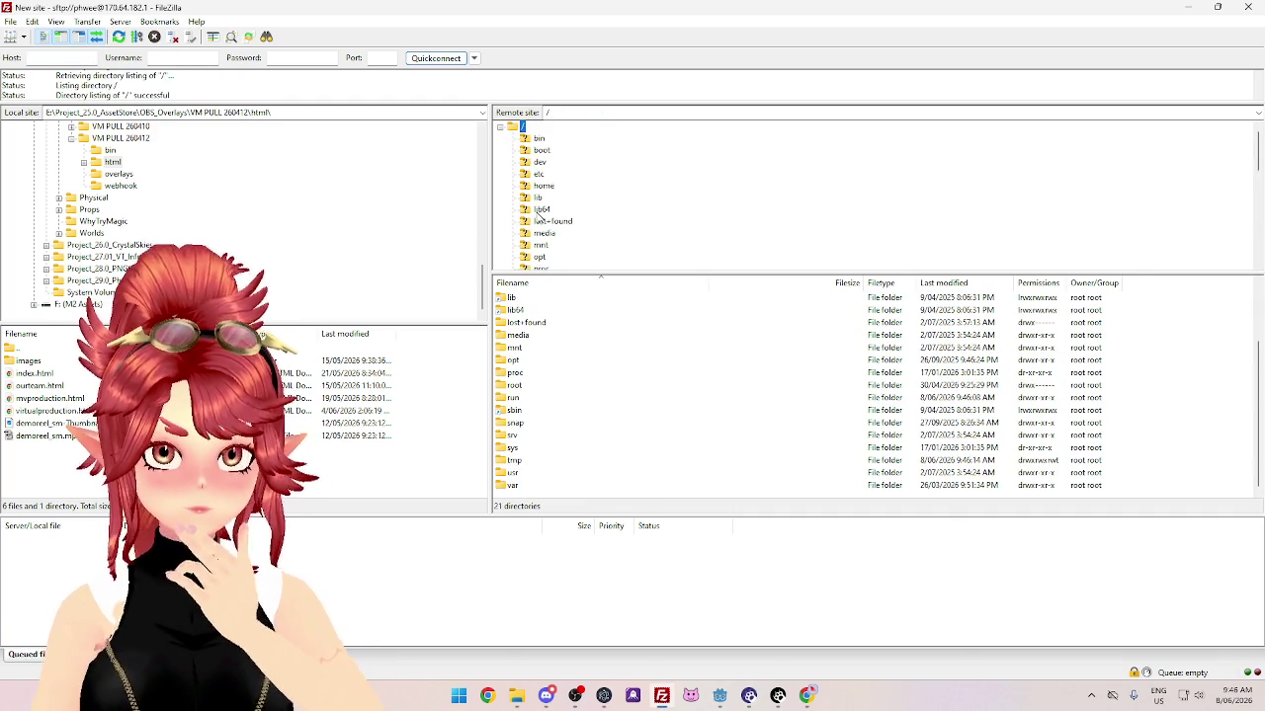
scroll(538, 219, "down", 5)
scroll(539, 219, "down", 3)
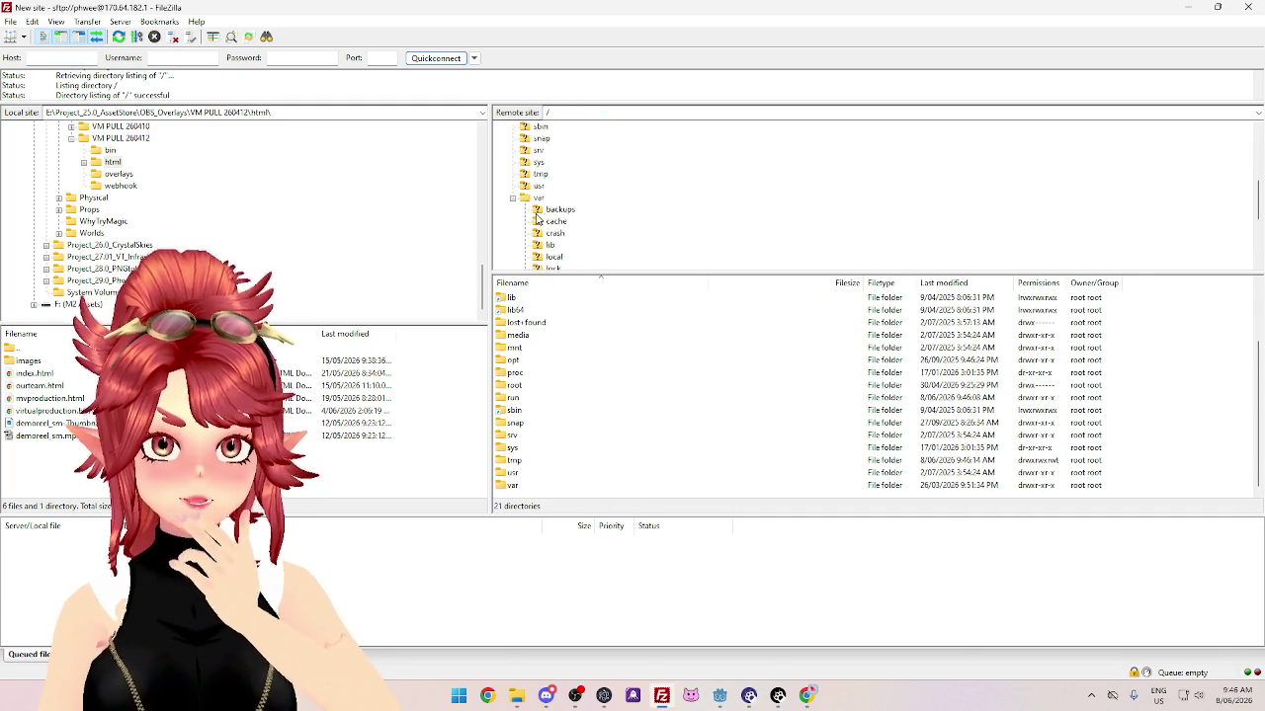
scroll(533, 222, "up", 2)
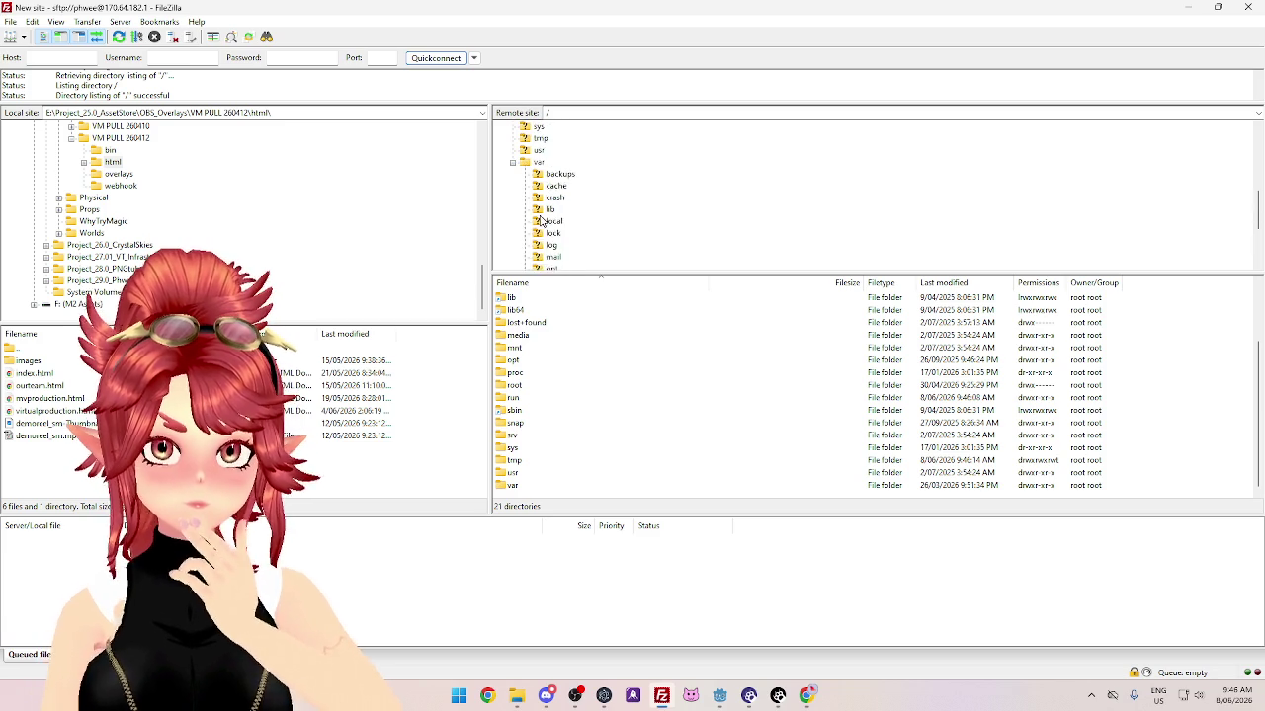
scroll(540, 221, "down", 2)
scroll(604, 210, "up", 1)
scroll(598, 211, "up", 1)
left_click(550, 186)
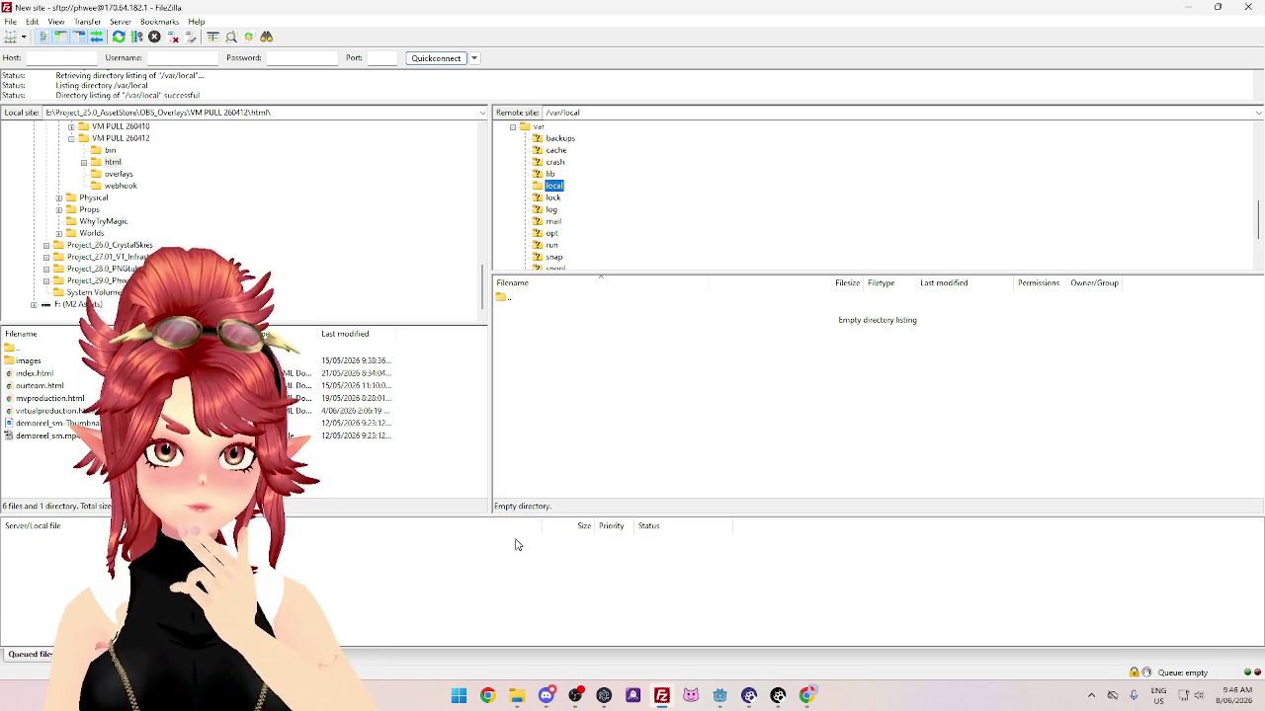
left_click(515, 696)
left_click_drag(469, 183, 421, 172)
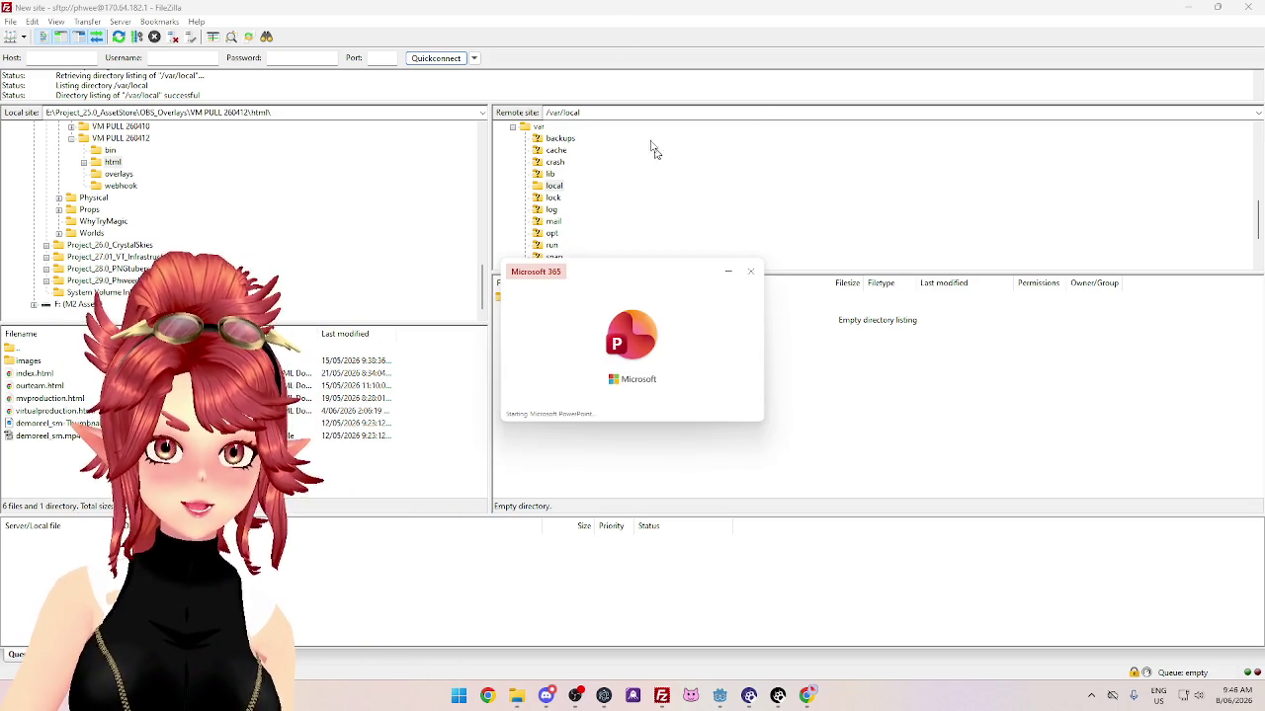
Minimize the launching PowerPoint window, then maximize the ToDo_BattleBranch presentation once loaded.
key("super+Down")
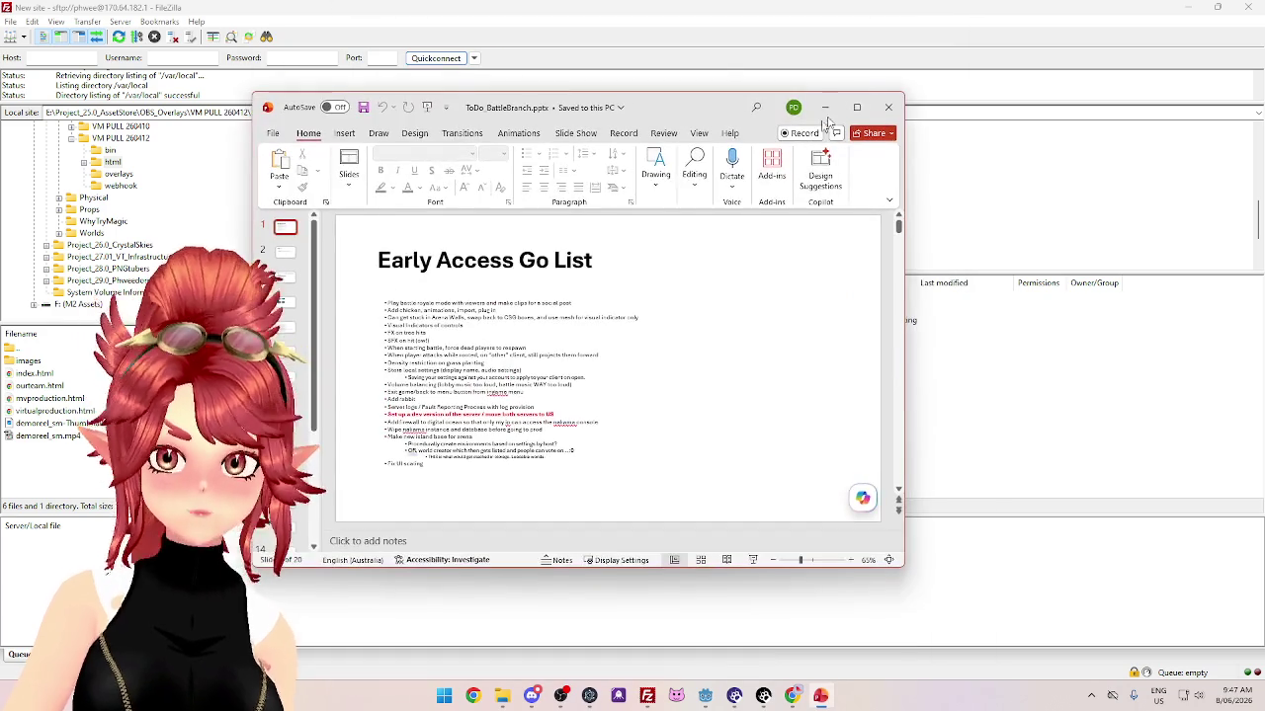
left_click(857, 107)
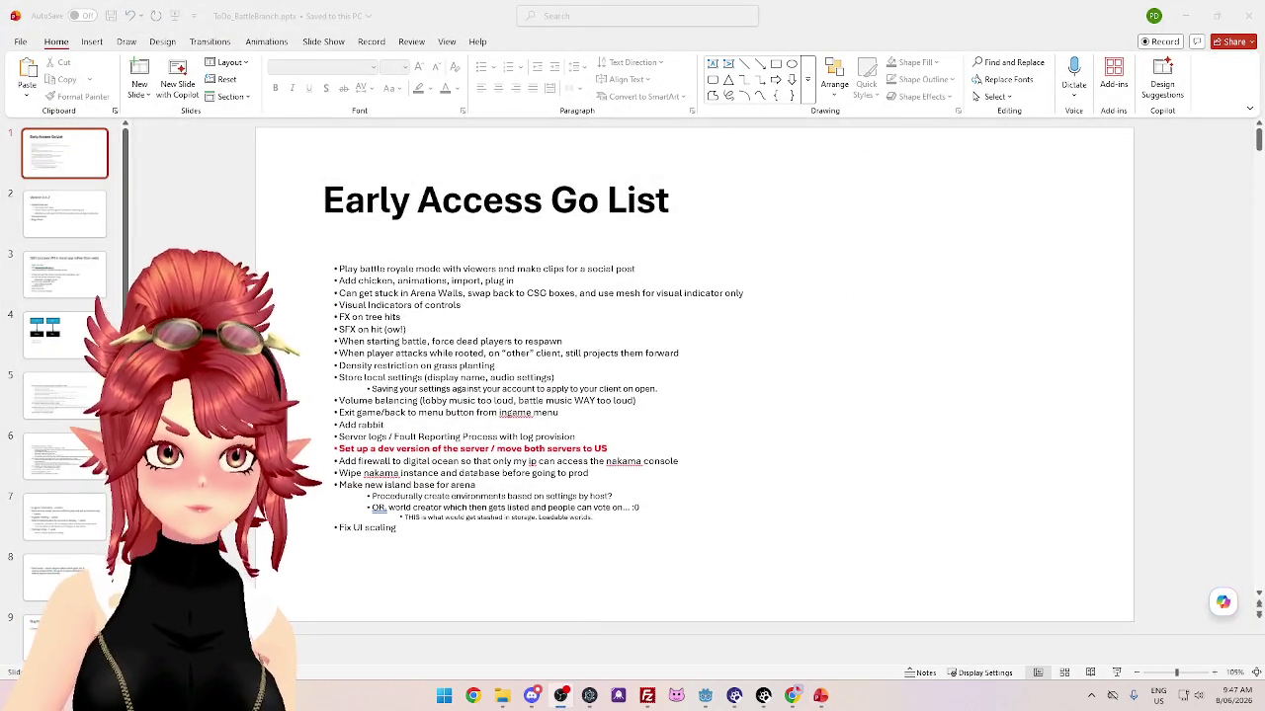
Browse slides 16–19 and settle on slide 17, clicking into its docker paths text box.
scroll(8, 524, "down", 8)
scroll(96, 537, "down", 3)
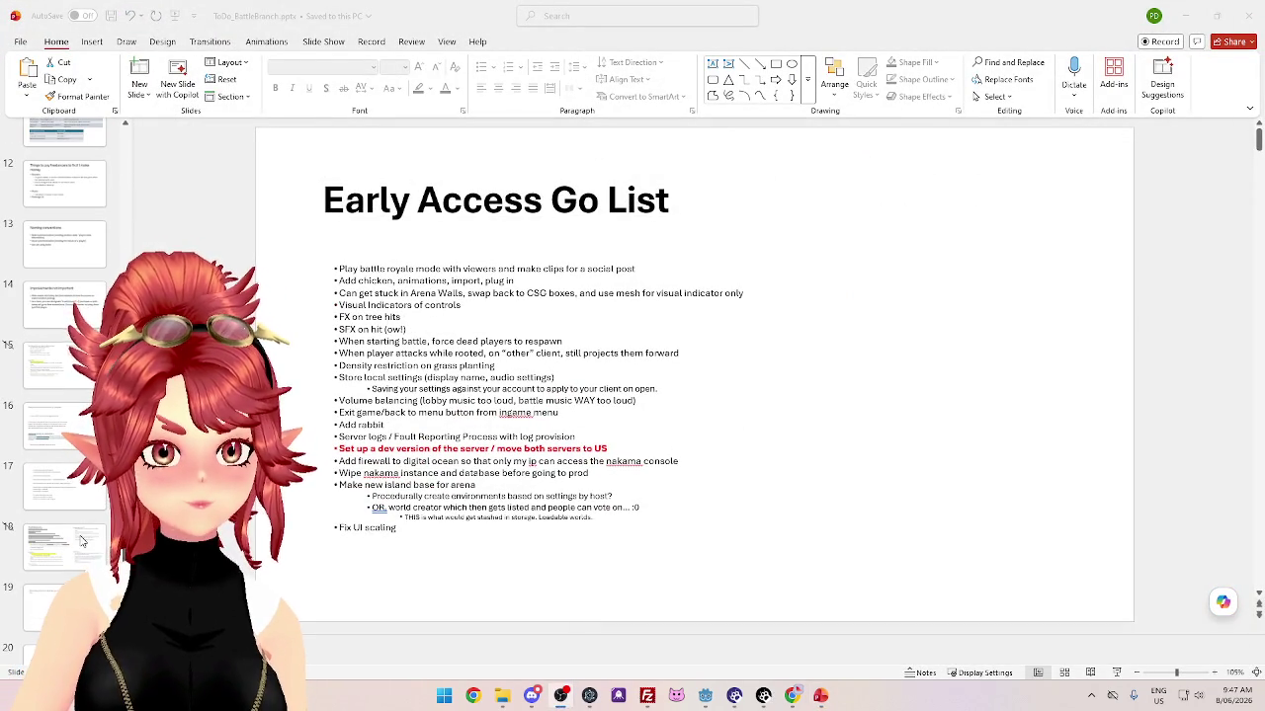
left_click(65, 420)
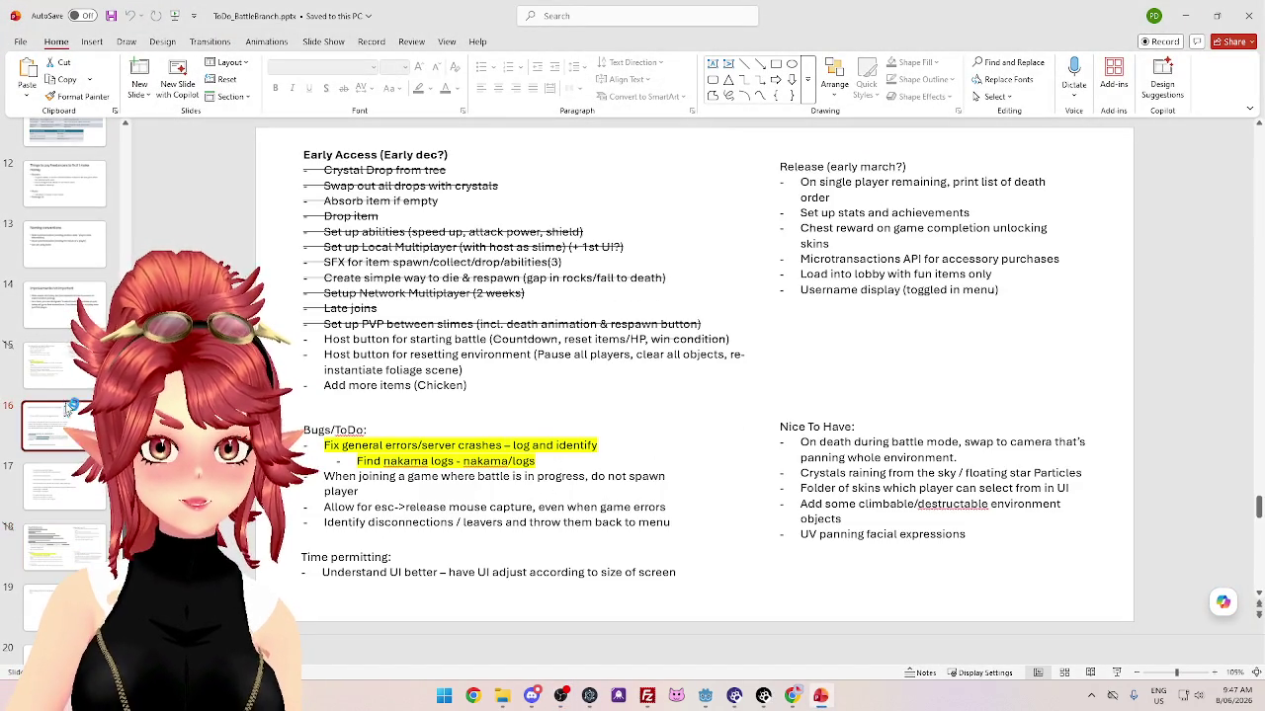
left_click(65, 543)
scroll(68, 548, "down", 1)
left_click(69, 556)
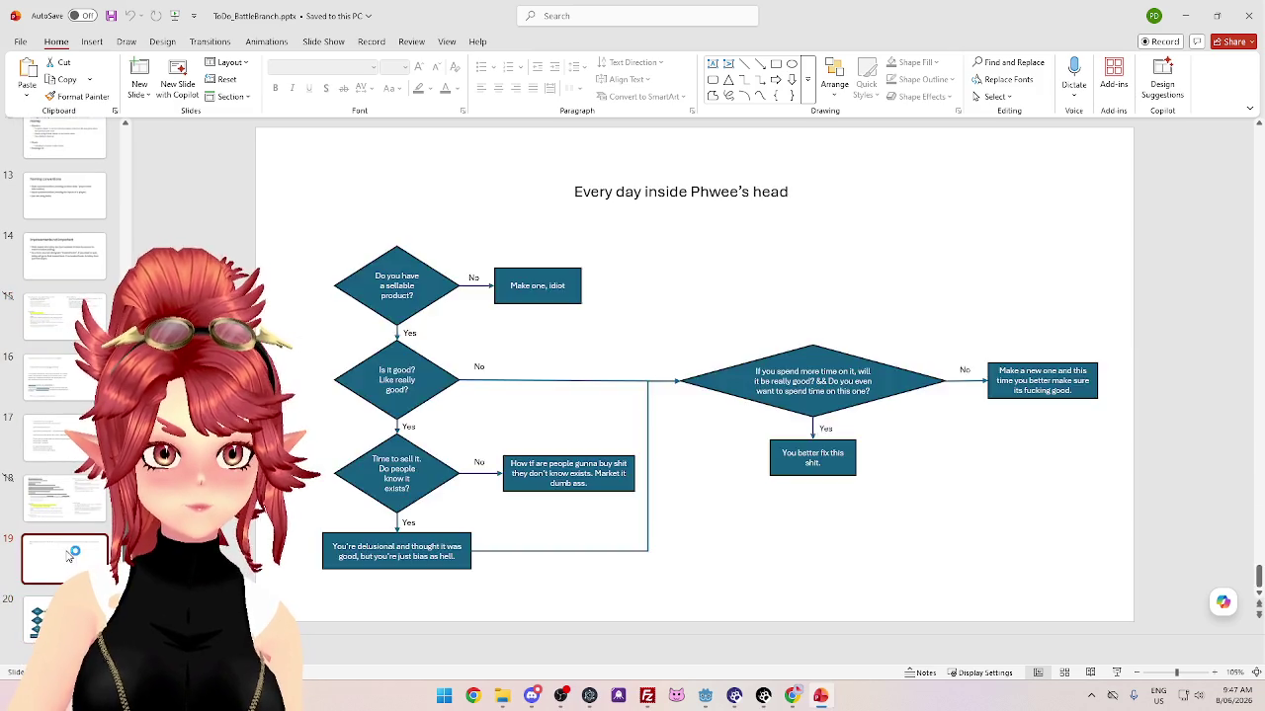
left_click(70, 519)
left_click(69, 454)
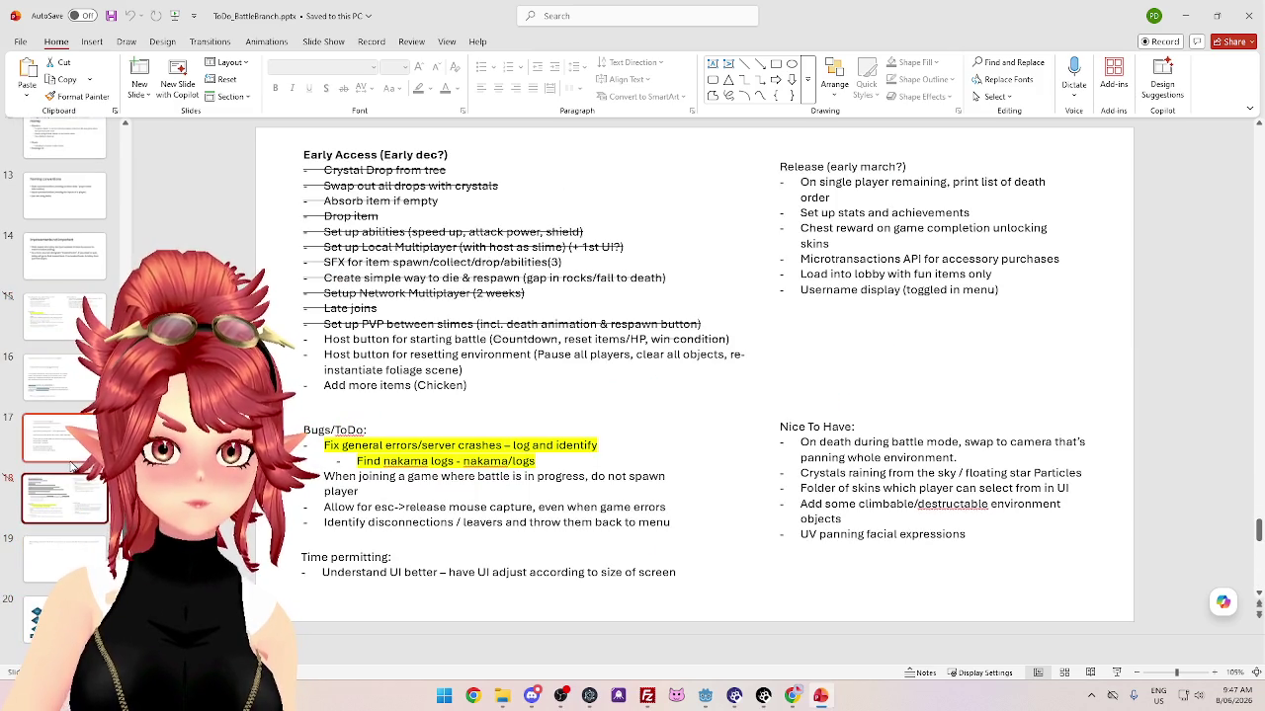
left_click(69, 381)
left_click(72, 452)
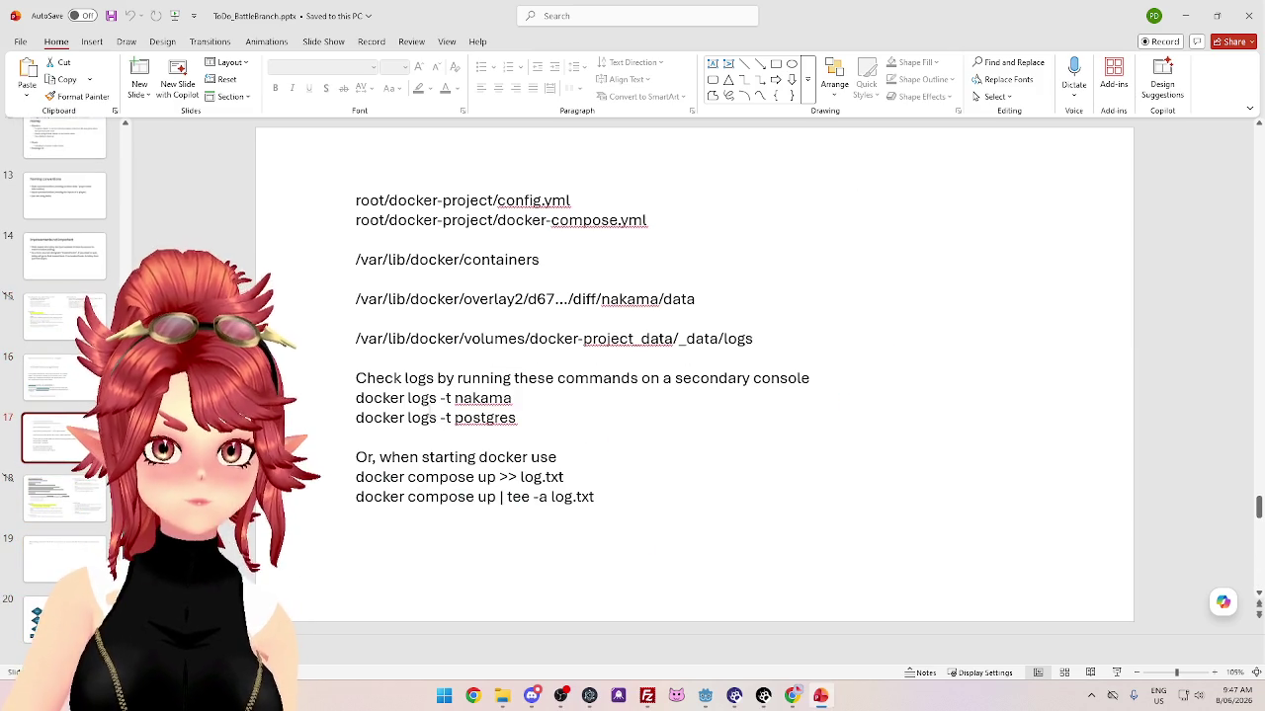
left_click(395, 265)
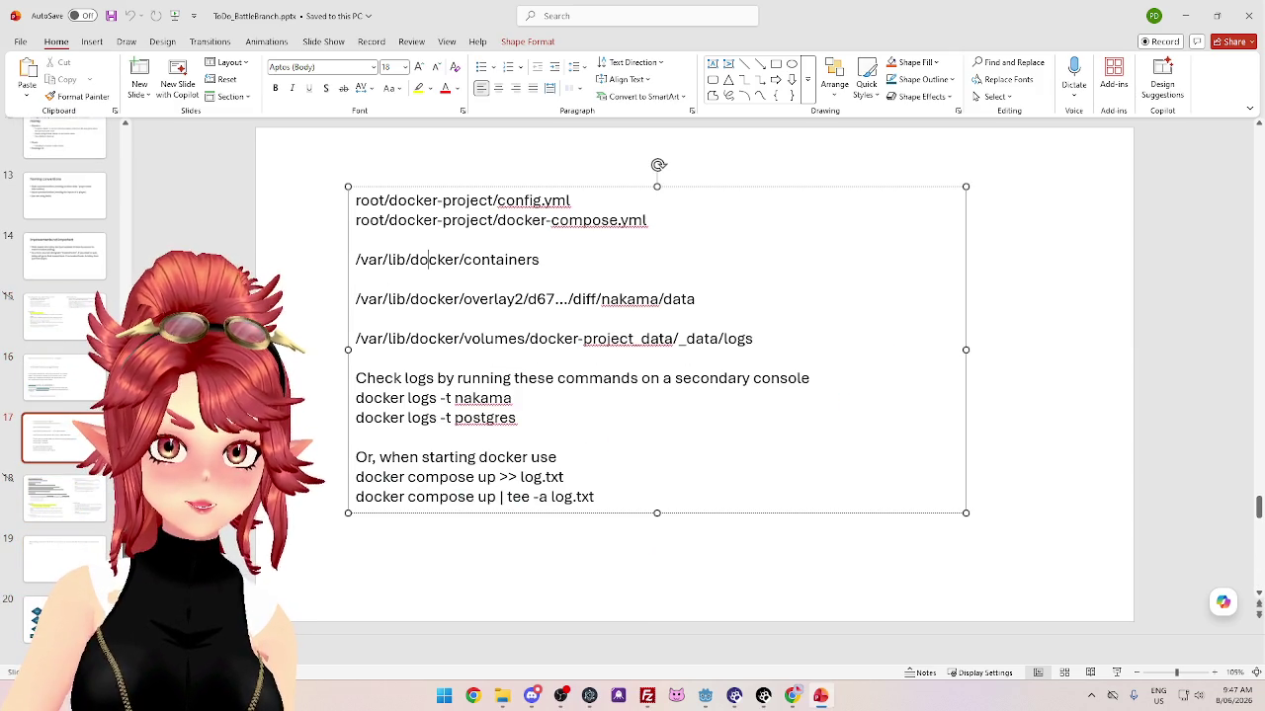
mouse_move(357, 262)
left_mouse_down()
mouse_move(475, 259)
mouse_move(355, 260)
left_mouse_up()
left_click(540, 260)
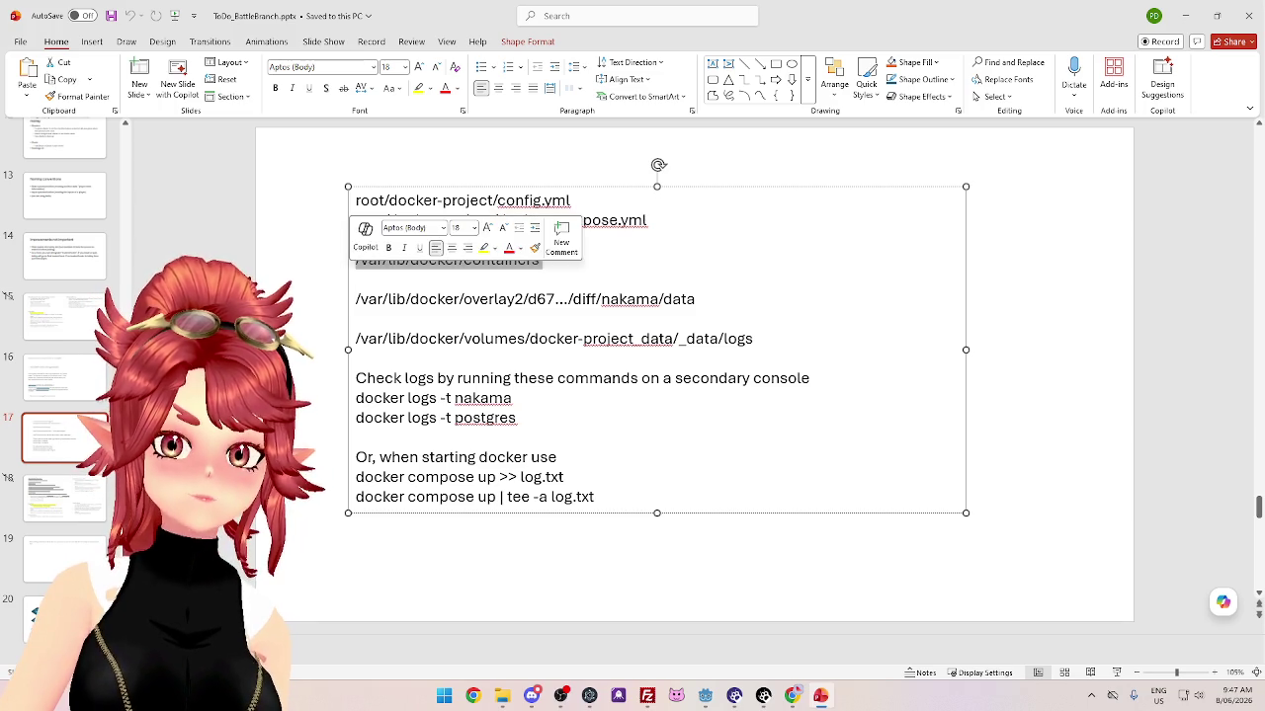
left_click(355, 279)
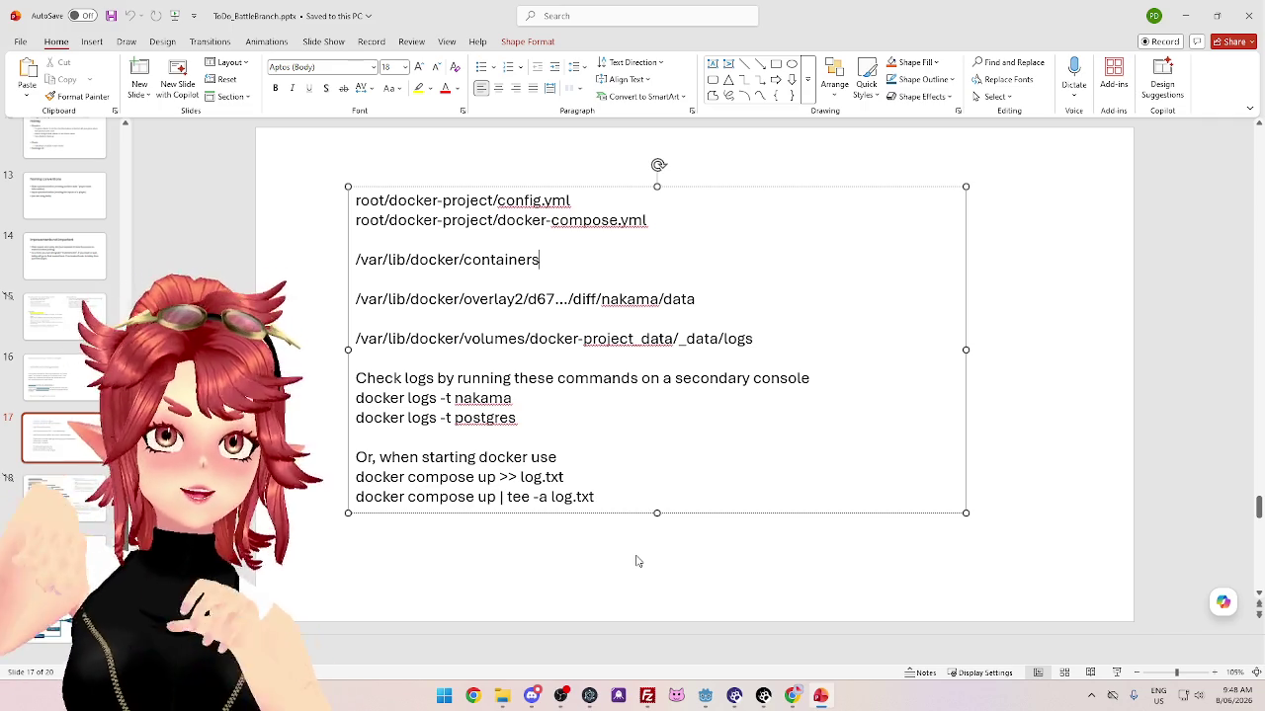
Bring up the Chrome New Tab window and move it up and to the right.
left_click(793, 704)
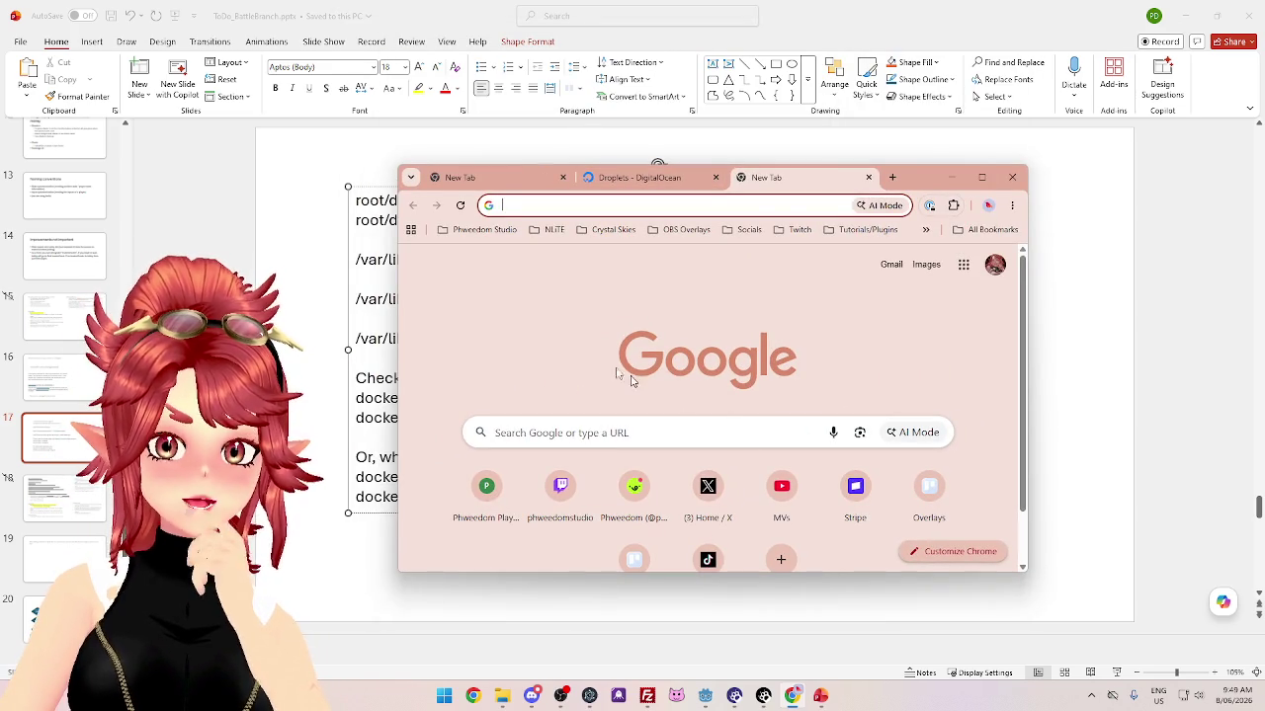
left_click_drag(924, 177, 971, 146)
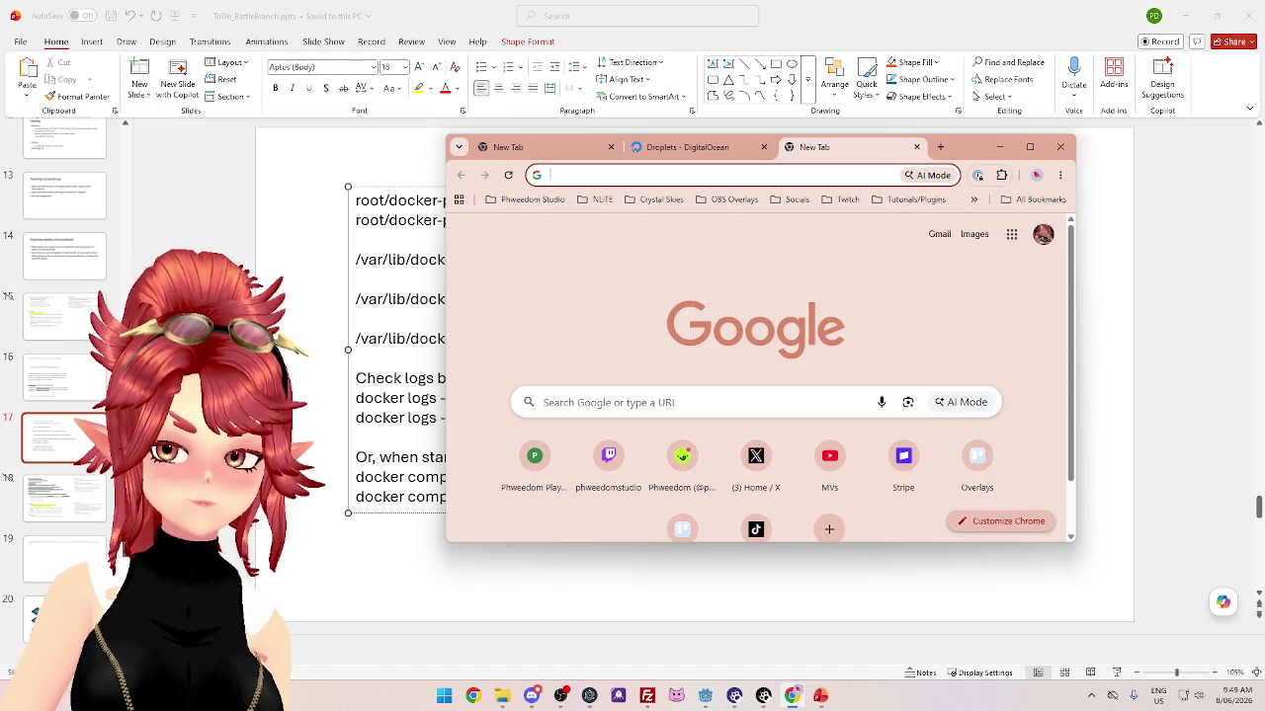
Start a 'steam wor' search, close that new tab, then close the Bobble Shop Simulator Steam tab.
left_click(692, 403)
type("steam ")
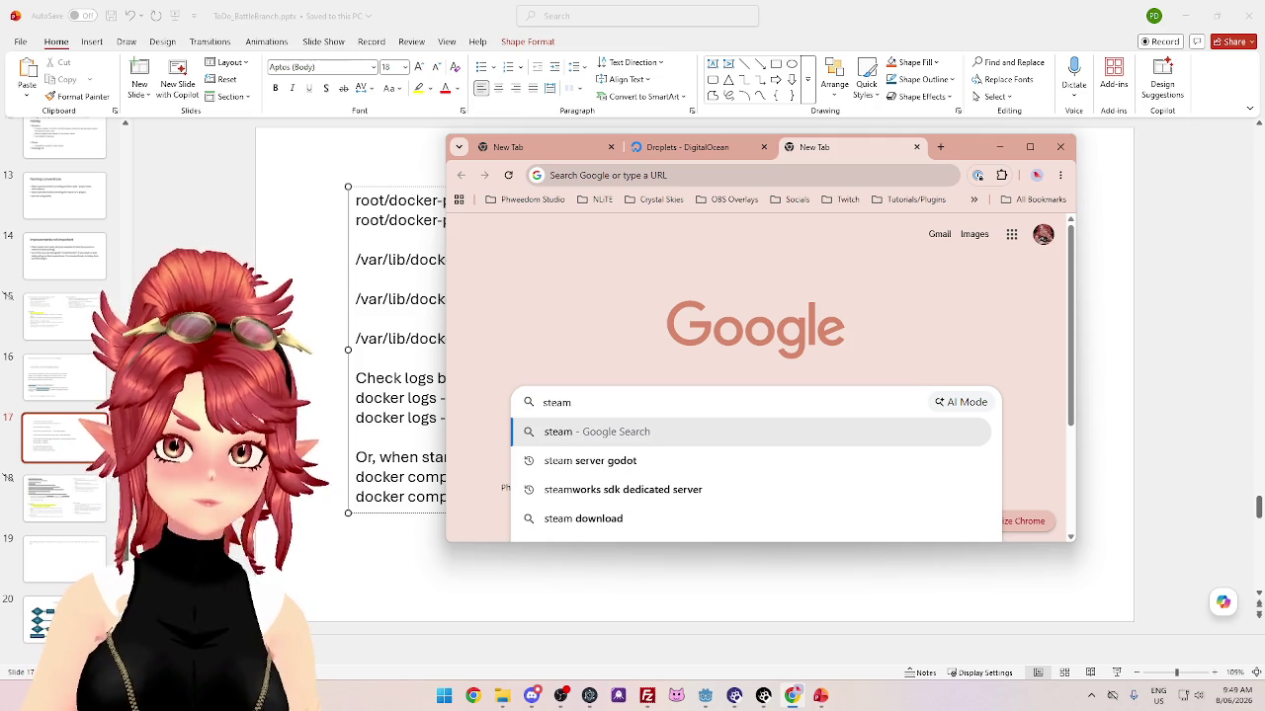
type("wor")
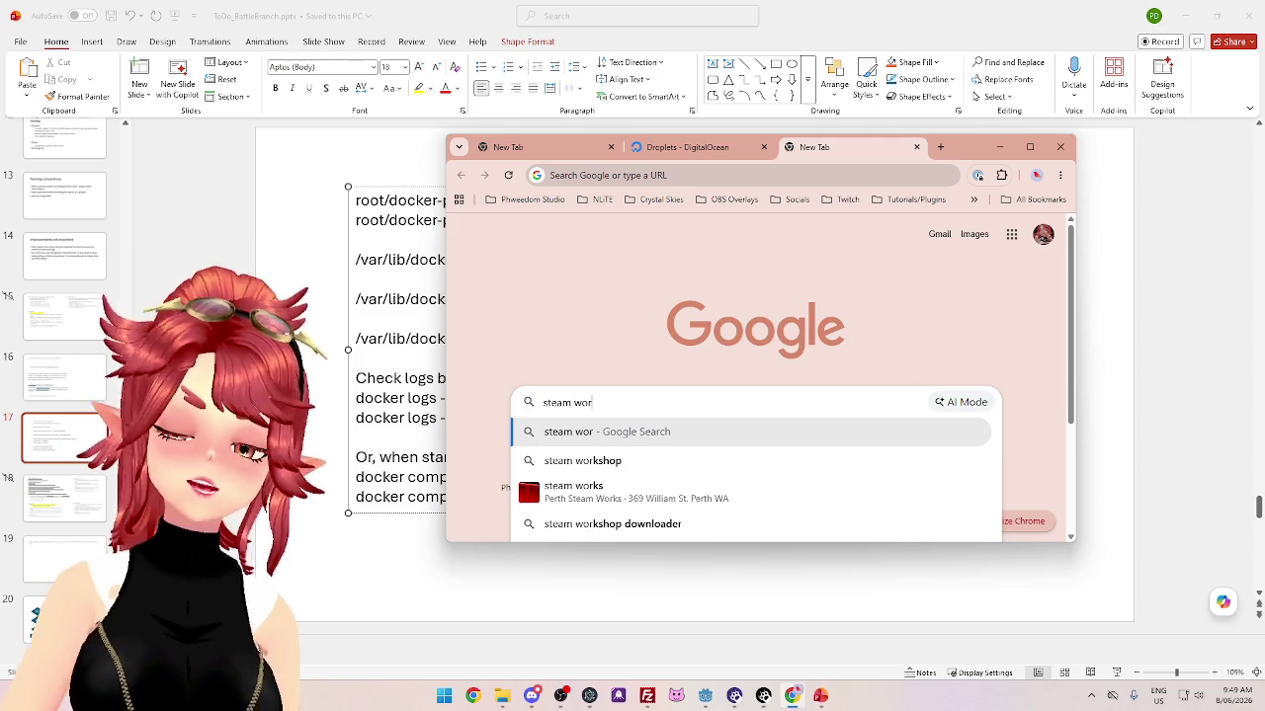
left_click(916, 146)
left_click(999, 146)
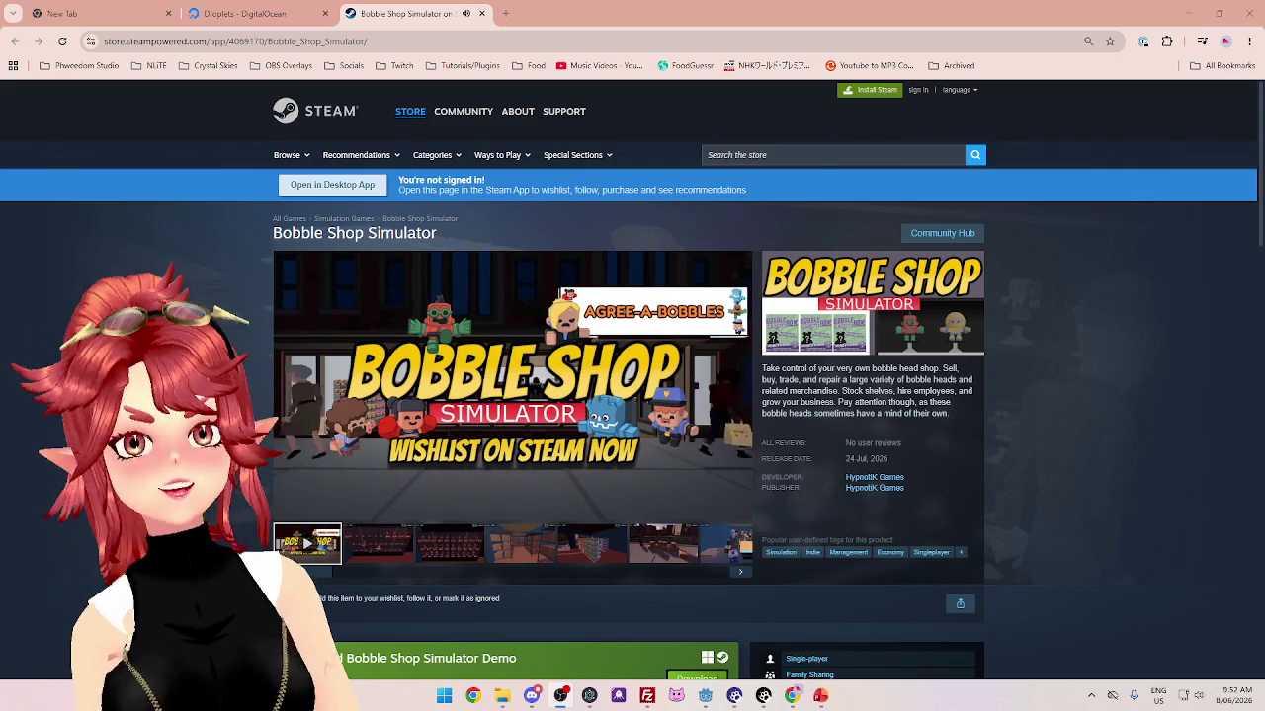
left_click(481, 13)
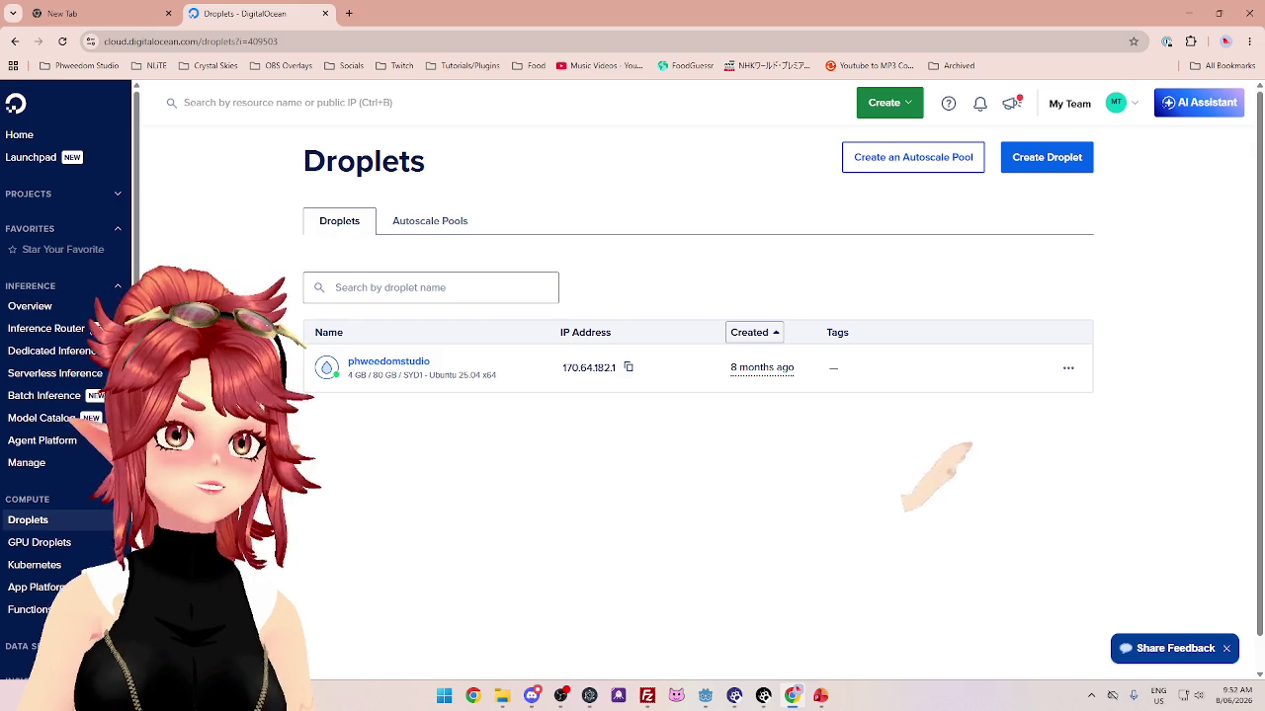
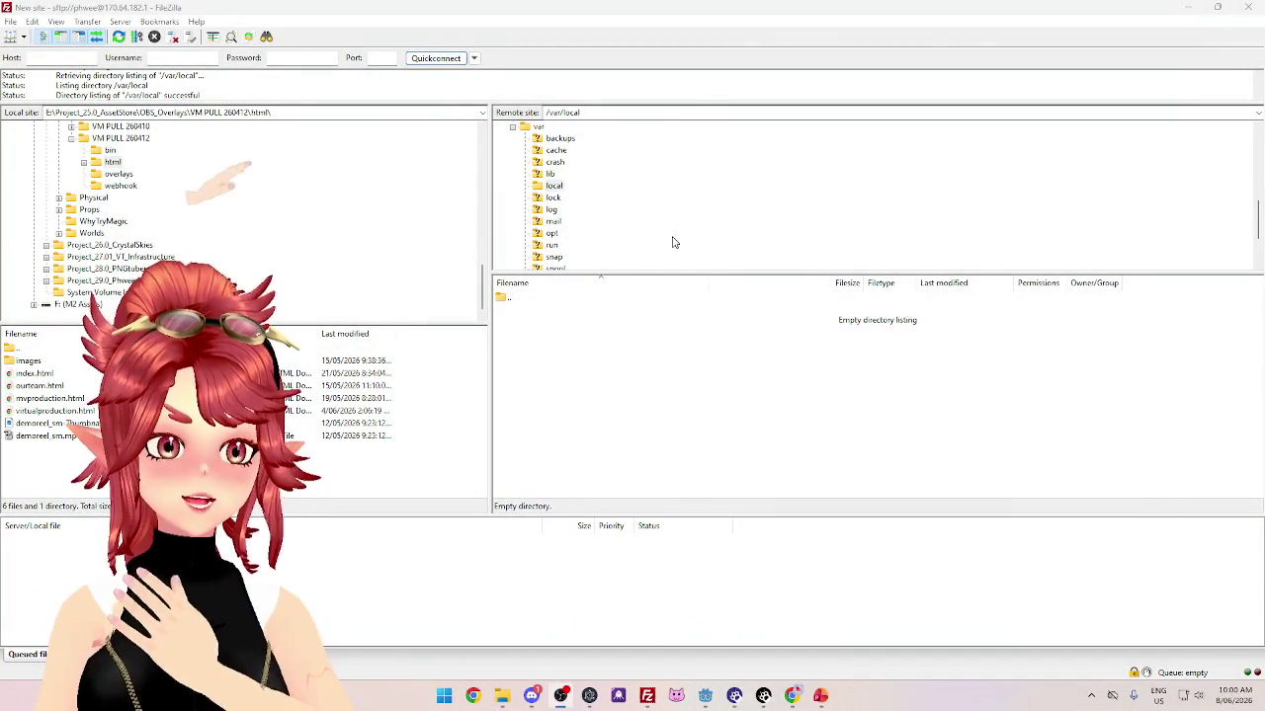
Read the Docker path notes slide in PowerPoint, selecting the var path words, then return to FileZilla.
left_click(817, 696)
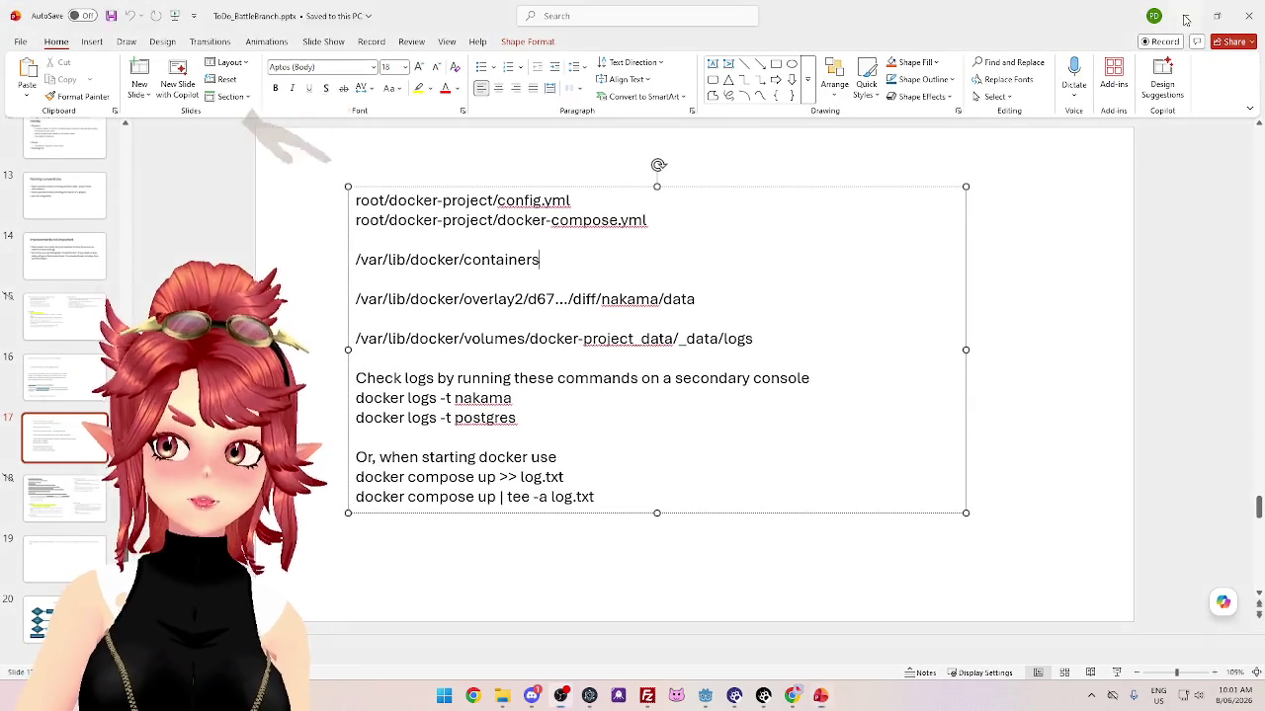
key("alt+Tab")
left_click_drag(596, 273, 597, 393)
left_click(821, 696)
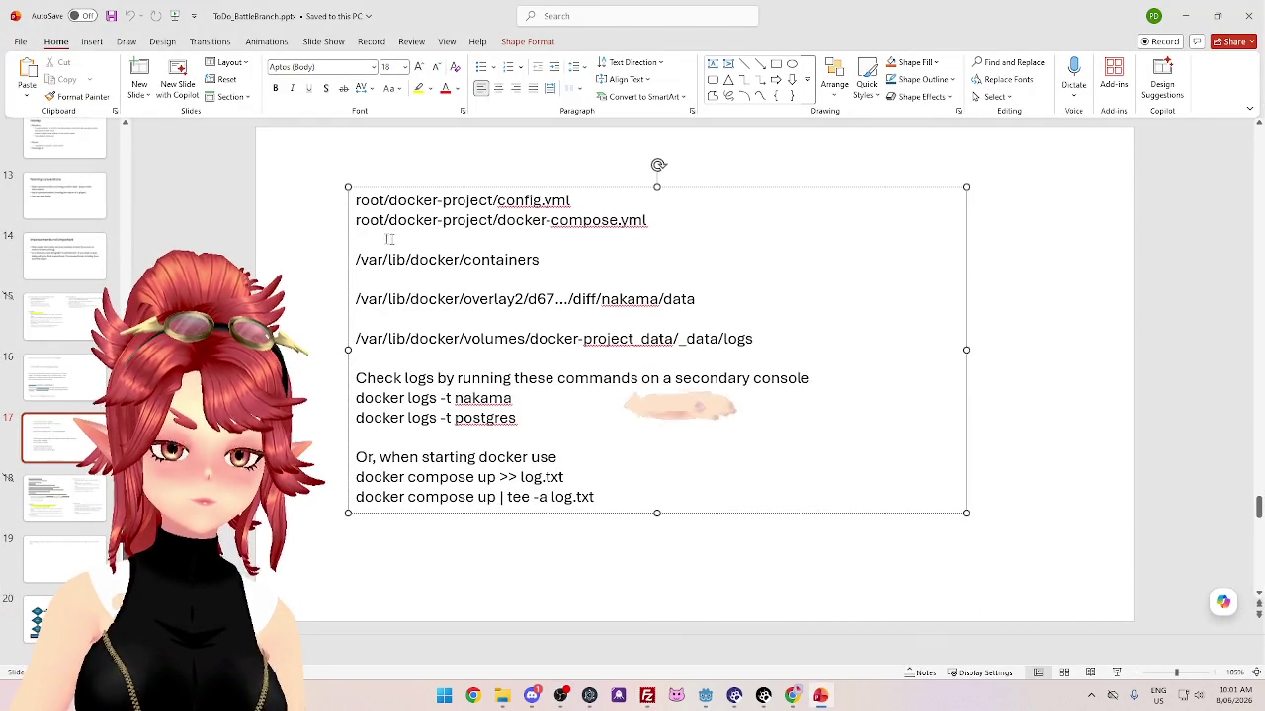
double_click(366, 260)
mouse_move(388, 260)
left_mouse_down()
mouse_move(408, 259)
mouse_move(362, 260)
mouse_move(458, 260)
left_mouse_up()
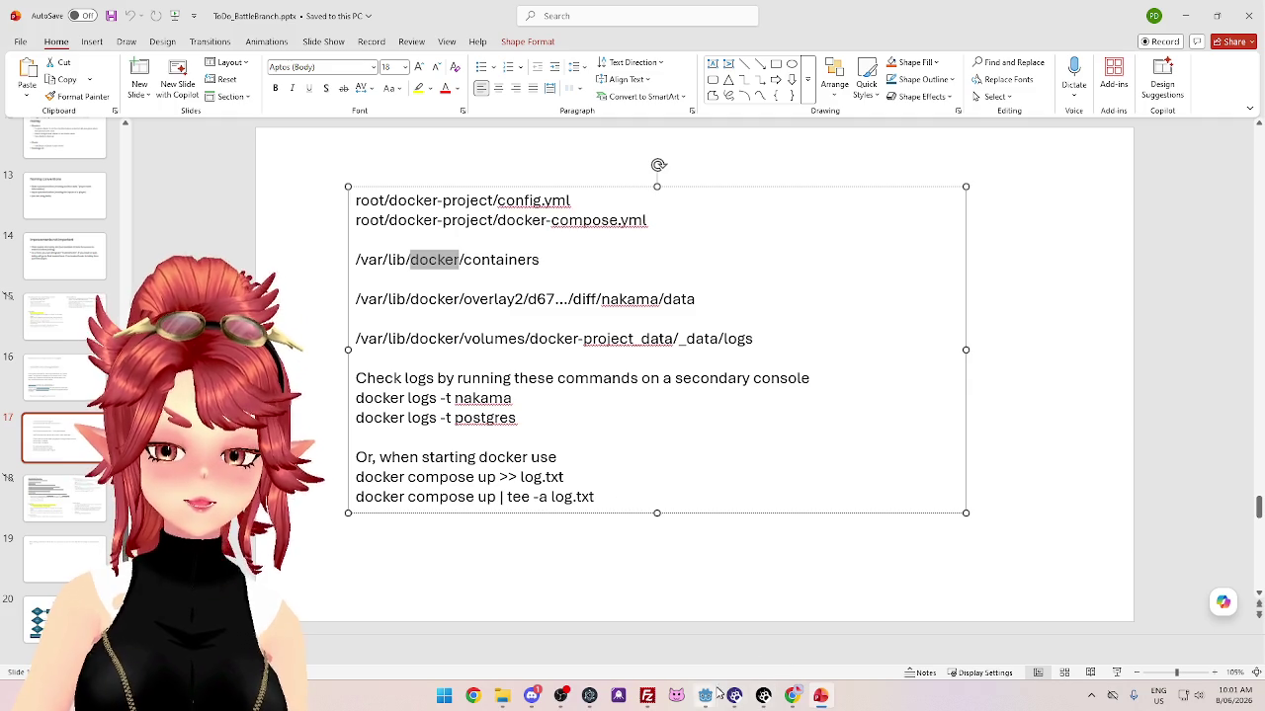
left_click(648, 696)
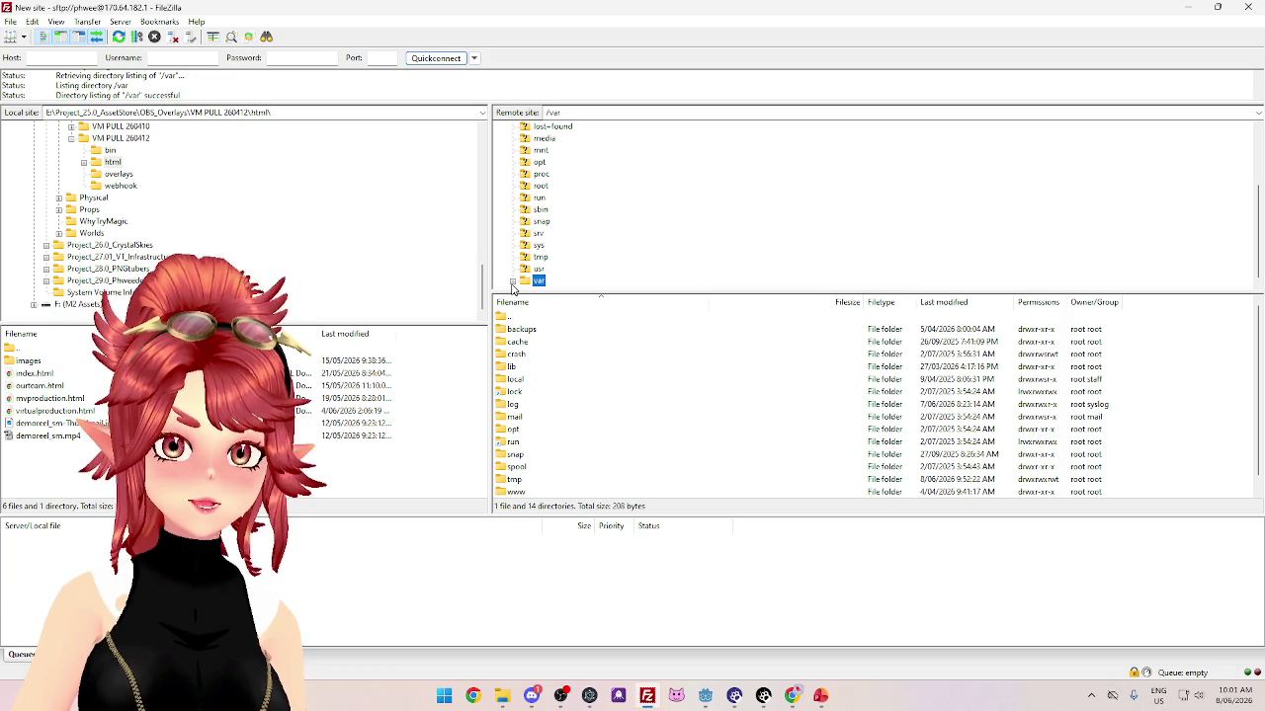
Expand /var and /var/www on the server, then try opening /var/lib/docker, which is refused.
left_click(512, 283)
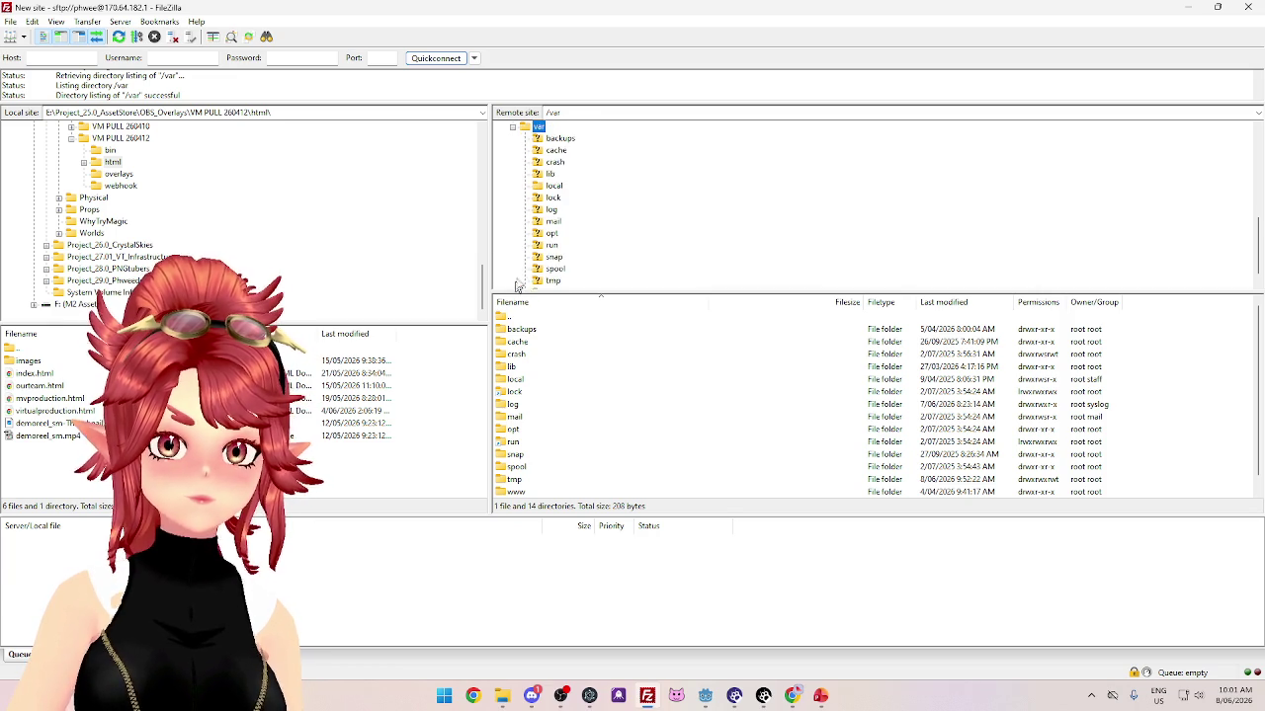
left_click(529, 281)
left_click(545, 246)
left_click(549, 198)
scroll(534, 375, "down", 1)
left_click(508, 393)
double_click(508, 393)
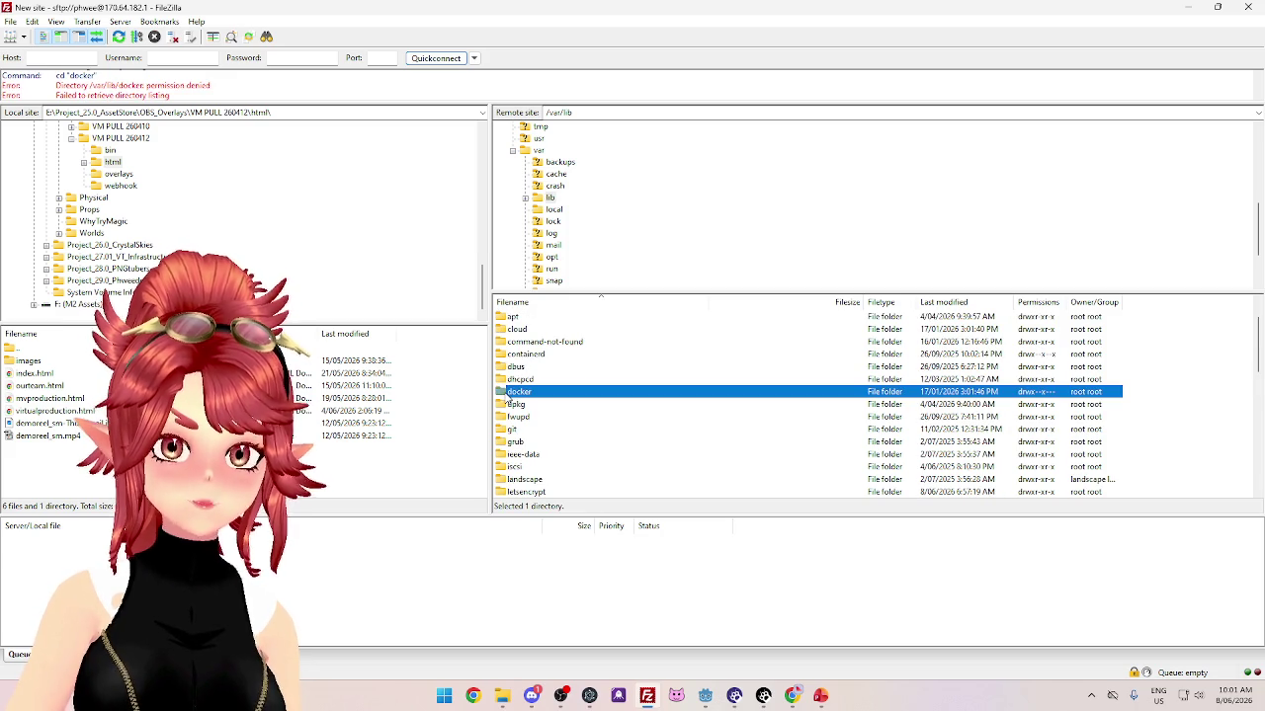
double_click(502, 393)
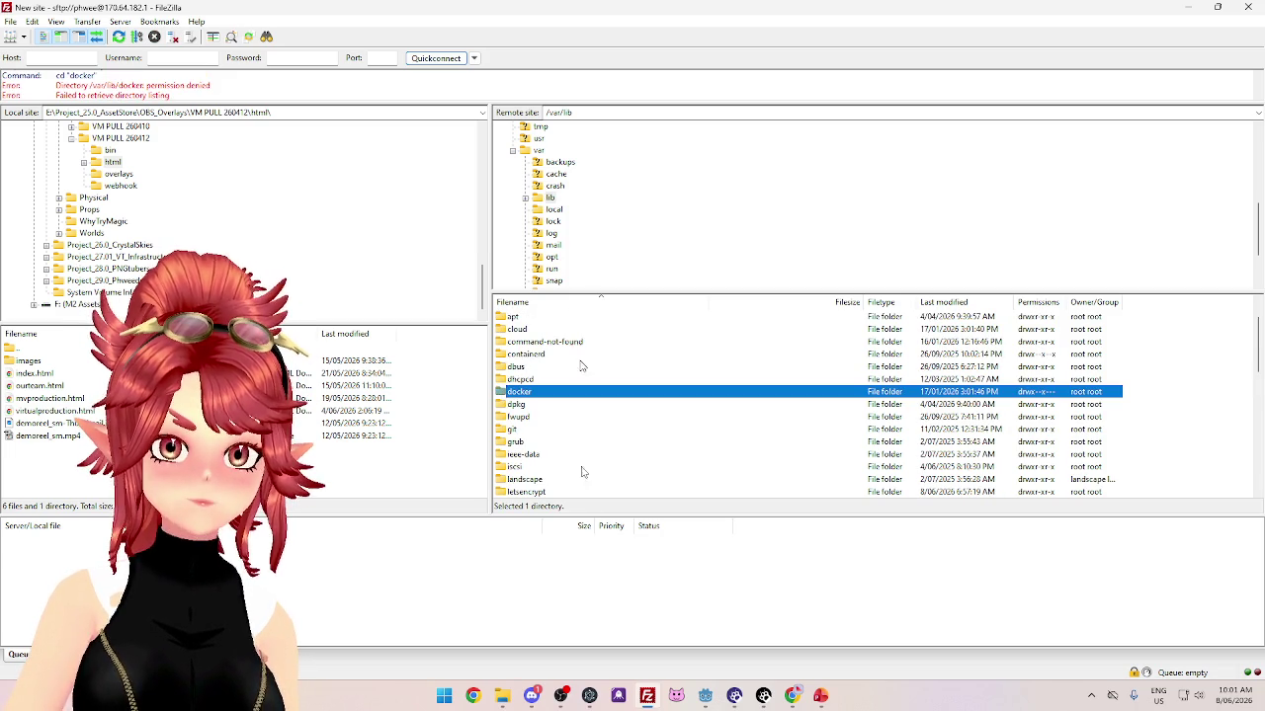
Check the notes slide for the root/docker-project path.
left_click(821, 696)
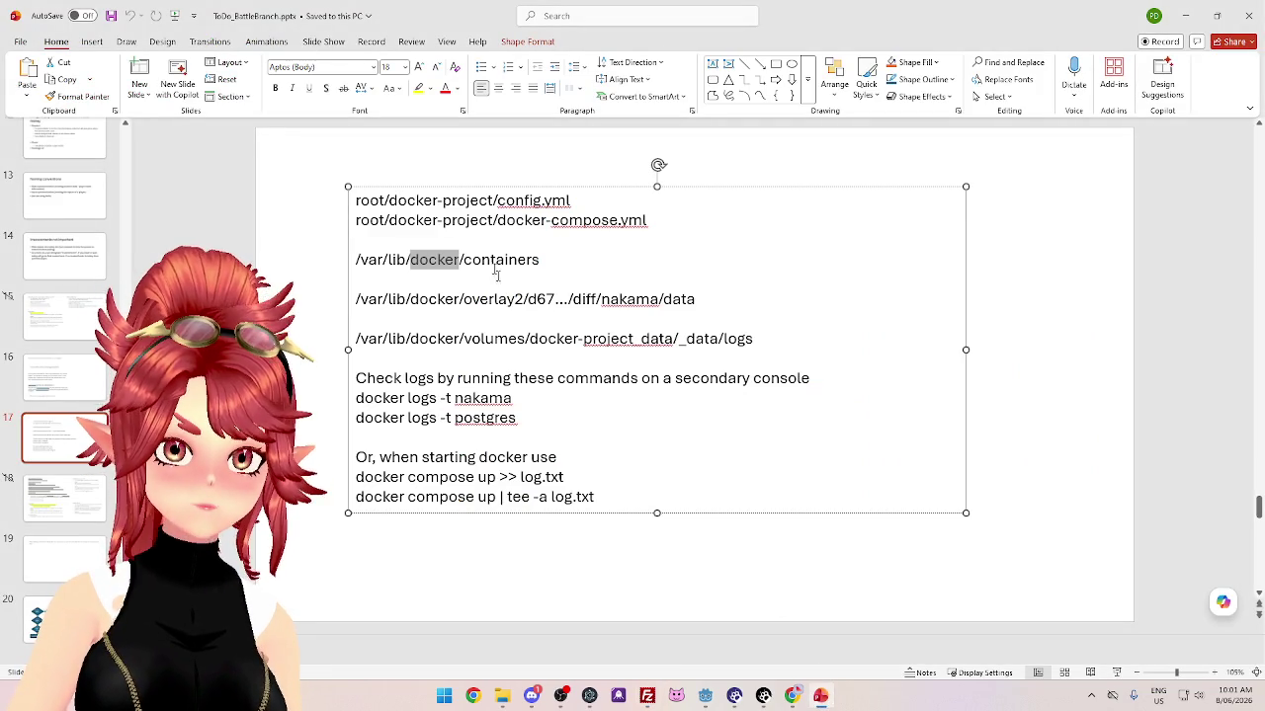
left_click_drag(356, 201, 492, 201)
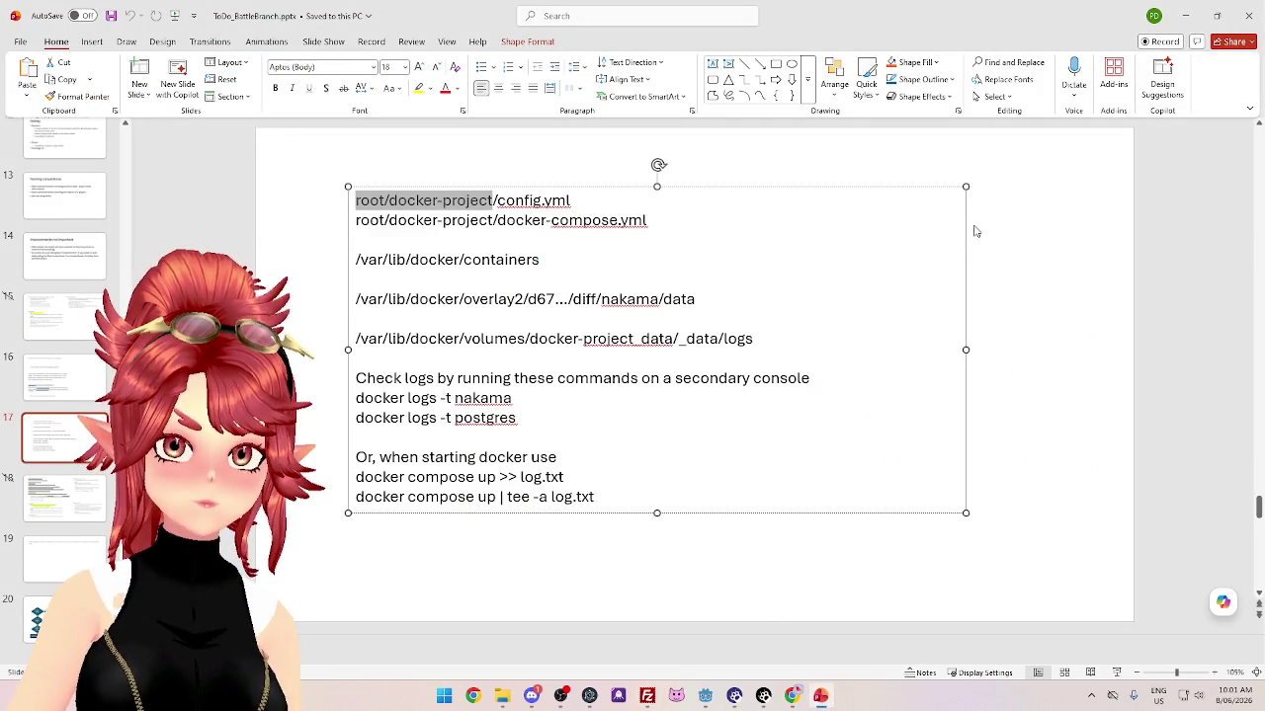
left_click(1184, 16)
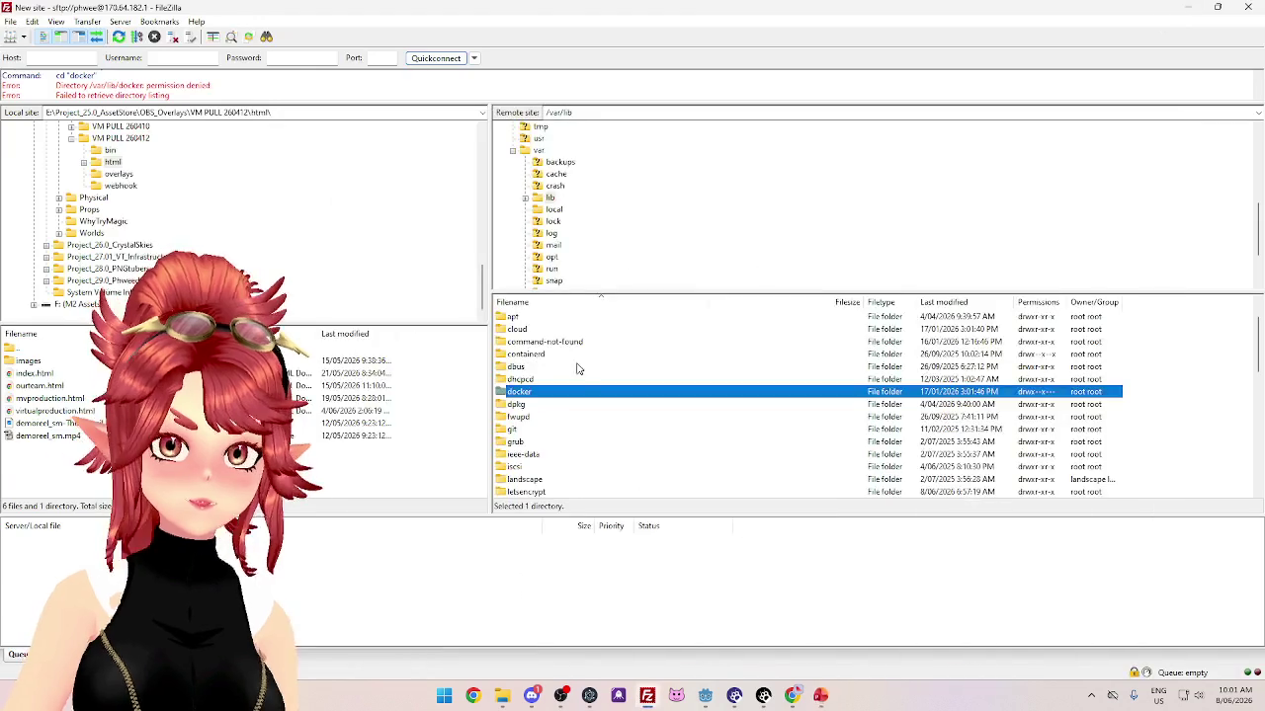
Try the server's /root folder, open /run instead, enlarge the remote tree, and allow VTS P.O.G. to run.
scroll(581, 415, "up", 1)
scroll(572, 233, "up", 6)
scroll(568, 197, "up", 1)
scroll(555, 172, "down", 1)
left_click(533, 245)
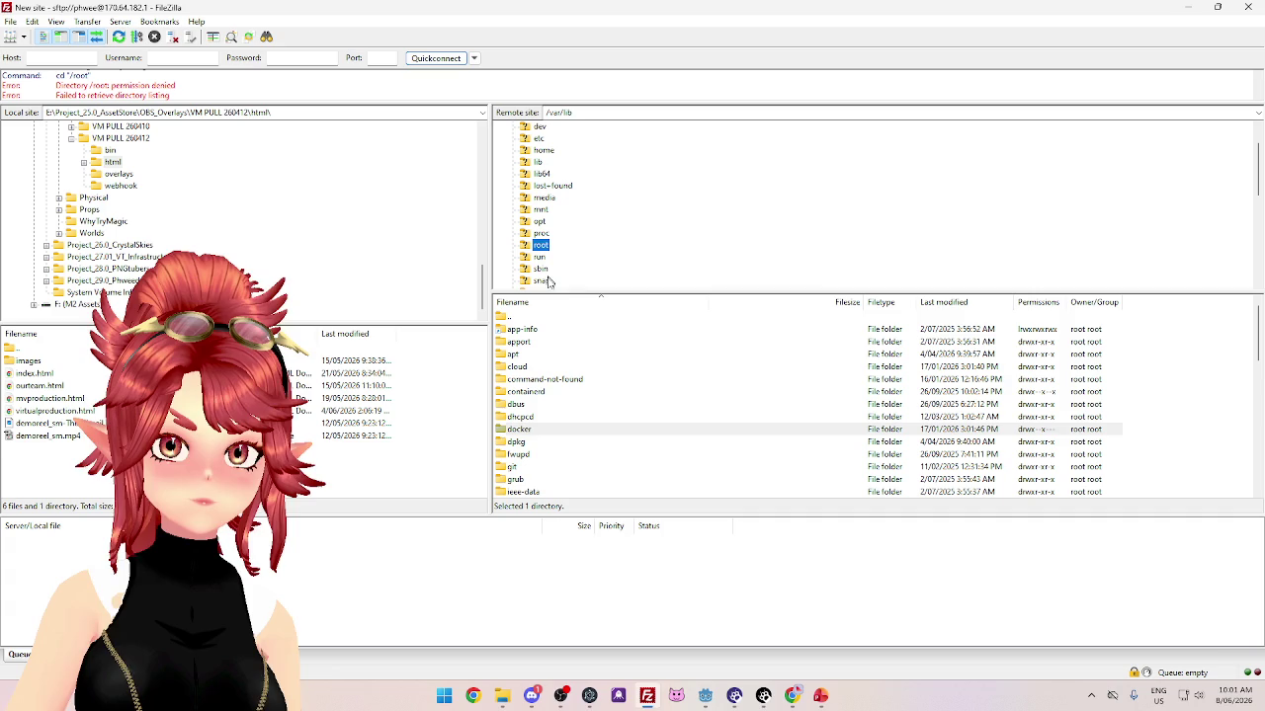
left_click(525, 259)
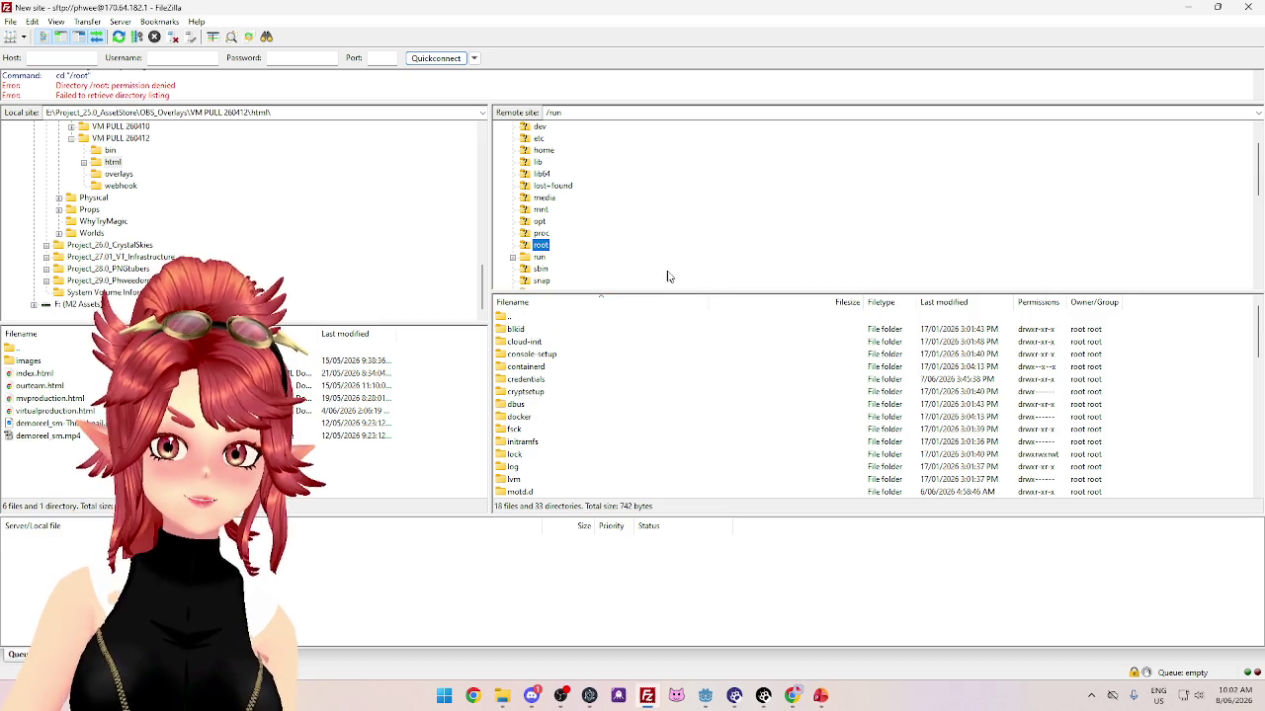
mouse_move(672, 292)
left_mouse_down()
mouse_move(672, 358)
mouse_move(671, 313)
mouse_move(677, 344)
mouse_move(643, 356)
mouse_move(648, 346)
left_mouse_up()
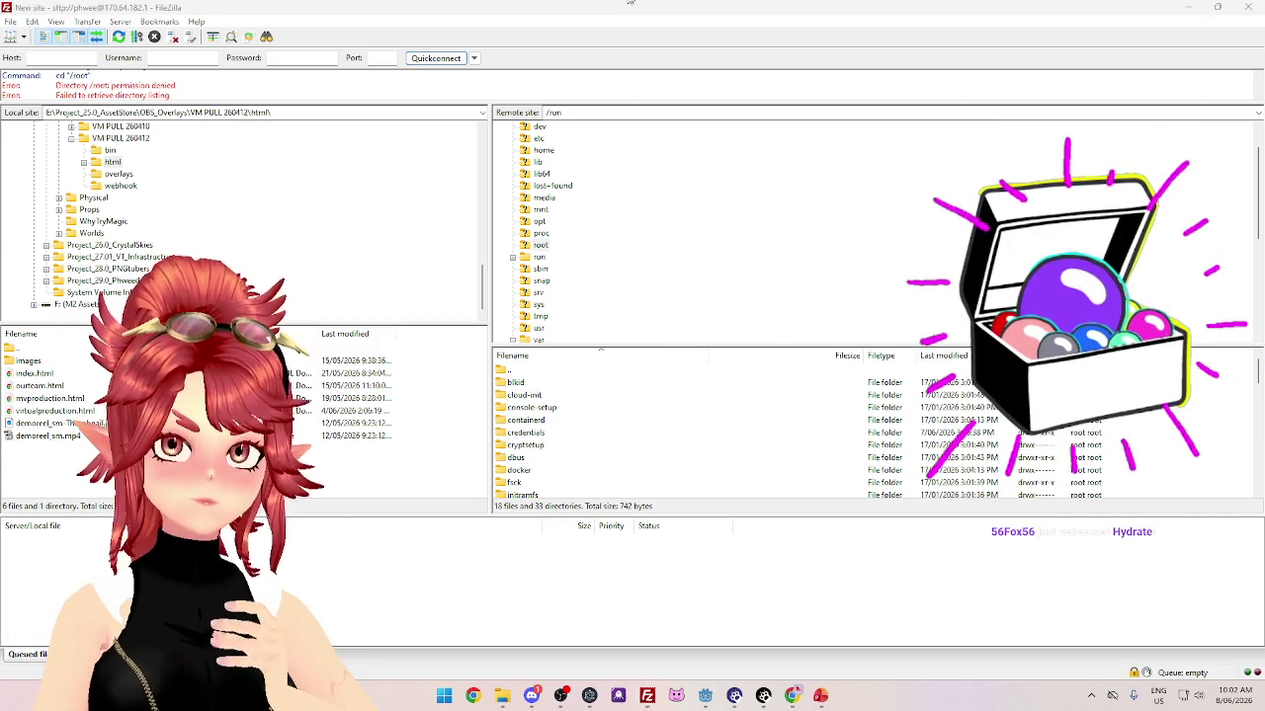
left_click(675, 360)
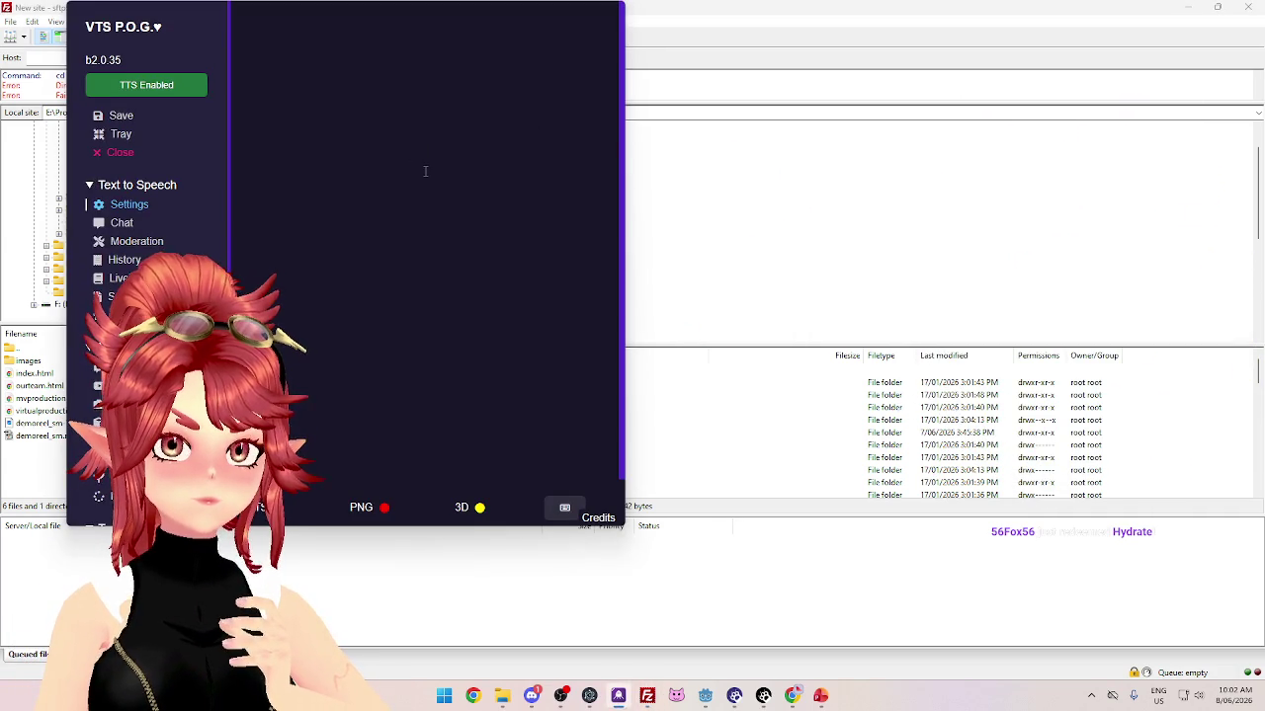
Launch VTS P.O.G. with TTS enabled, then return to FileZilla's /run listing.
left_click(432, 186)
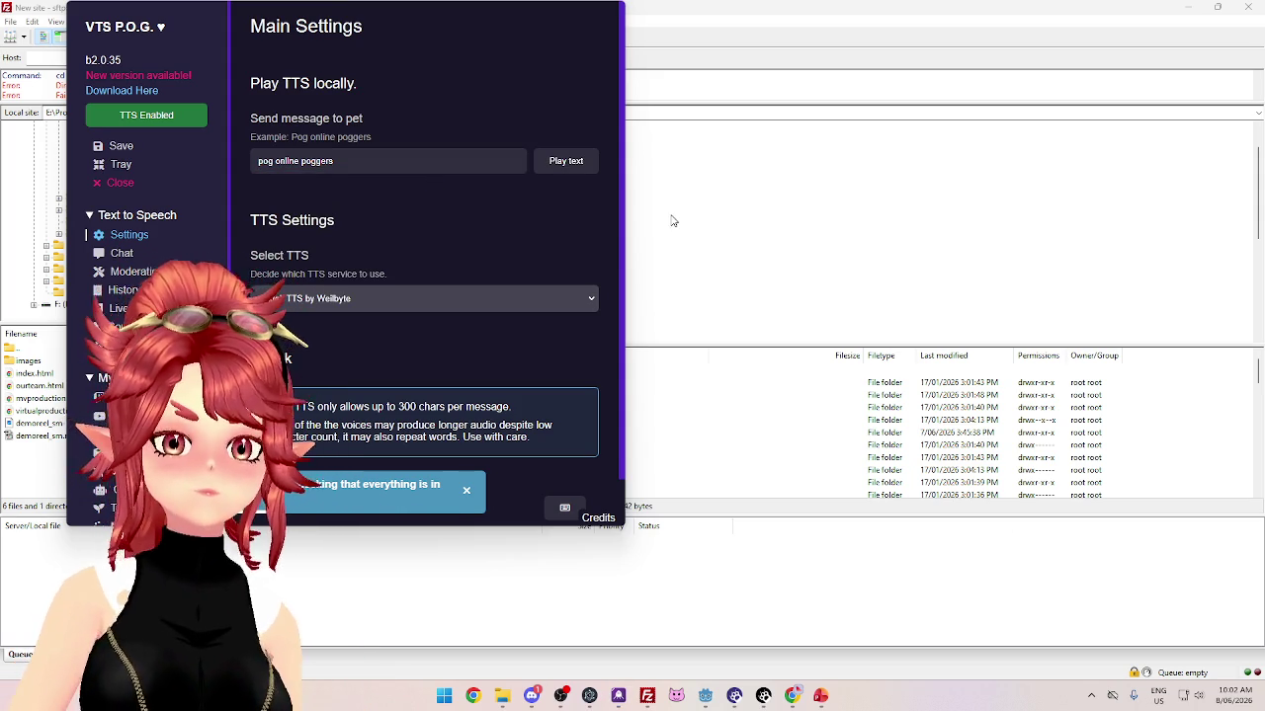
left_click(762, 10)
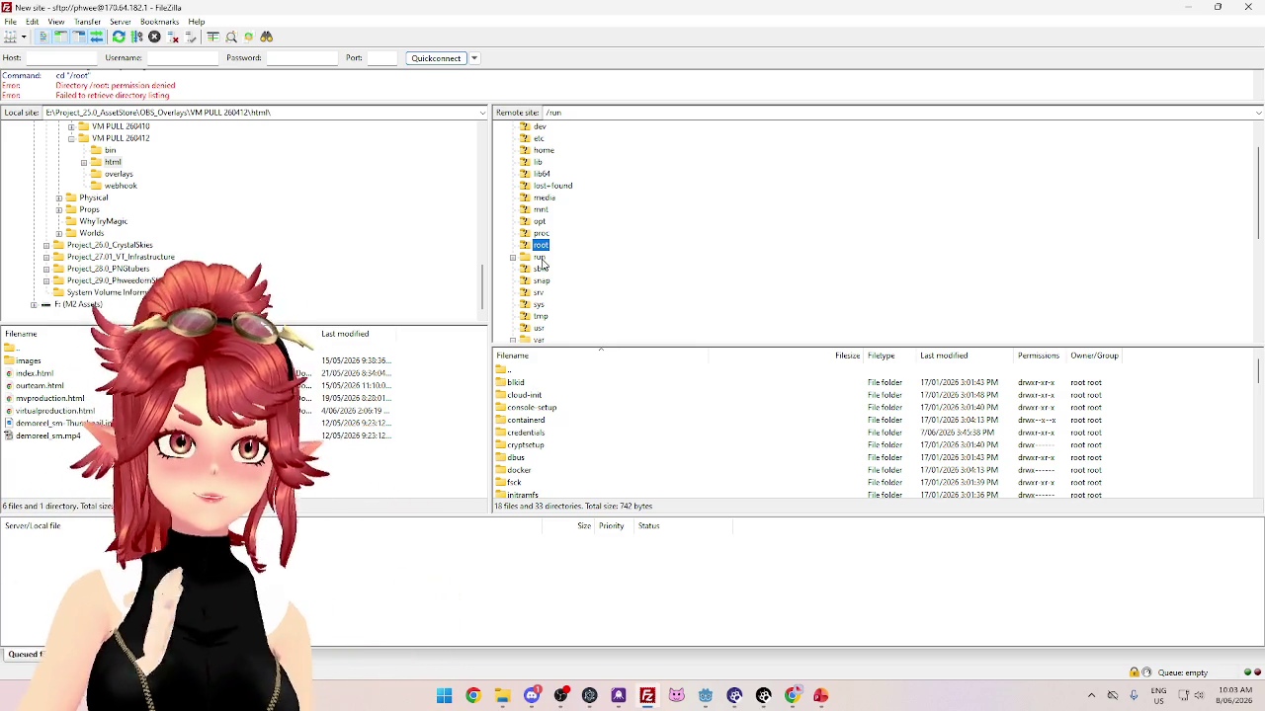
Resize the remote panes, collapse www, and open the empty /var/local folder.
scroll(666, 247, "down", 6)
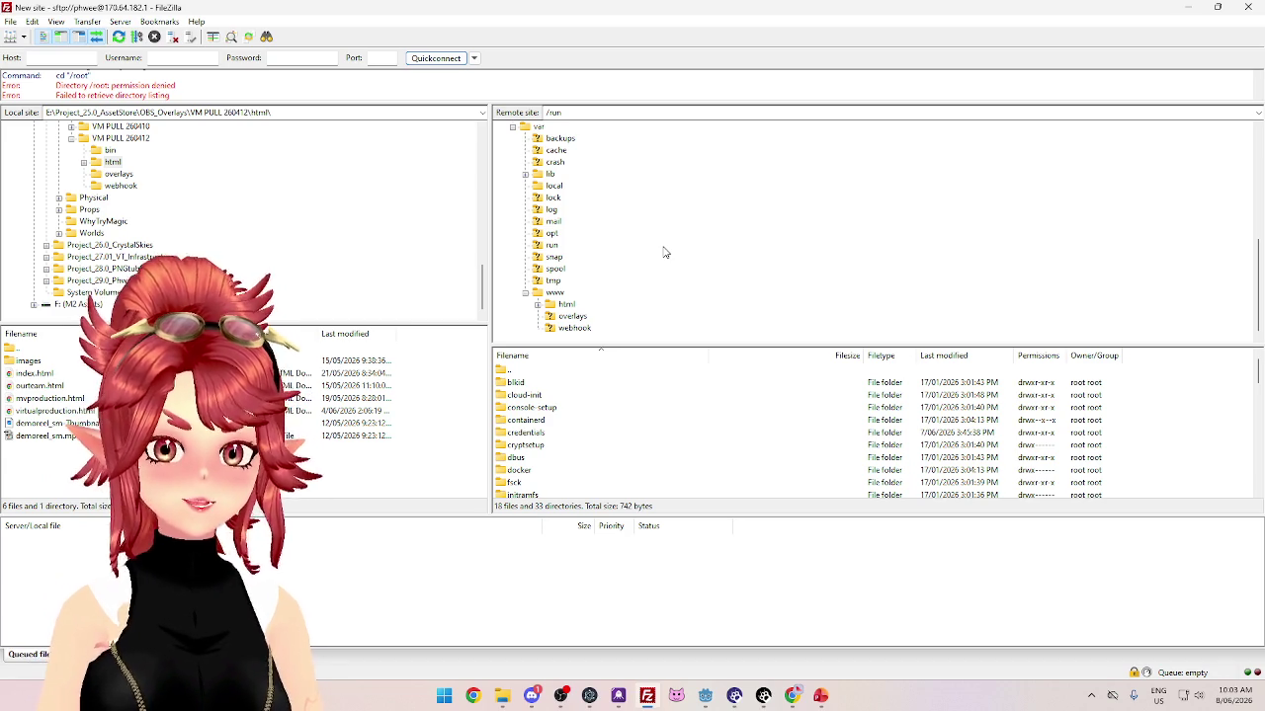
left_click_drag(700, 346, 703, 370)
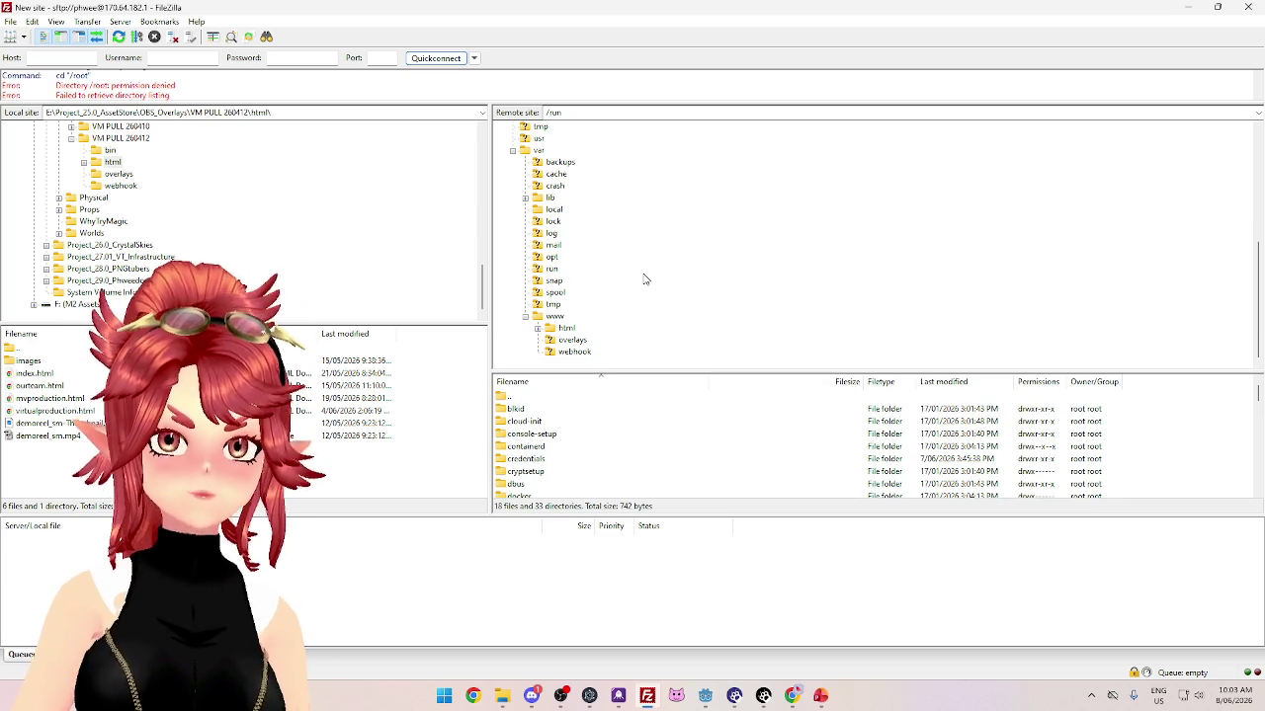
scroll(758, 264, "up", 2)
scroll(746, 269, "down", 2)
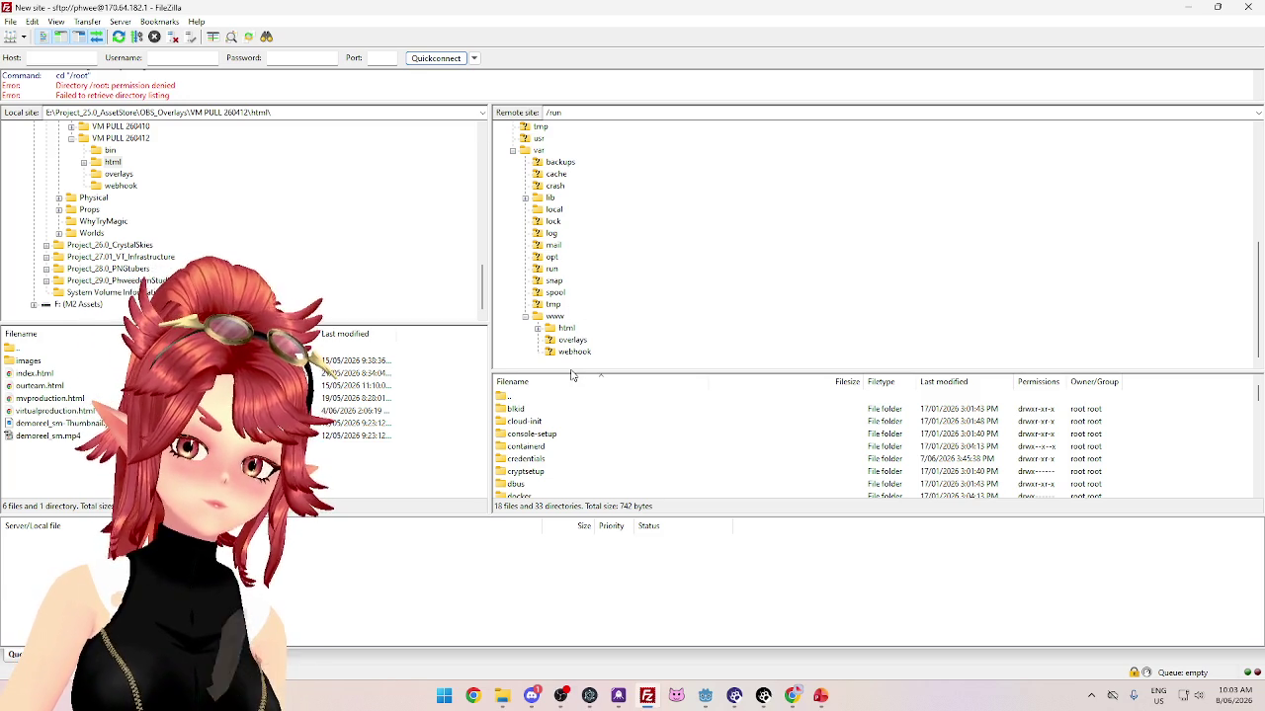
left_click_drag(572, 371, 572, 355)
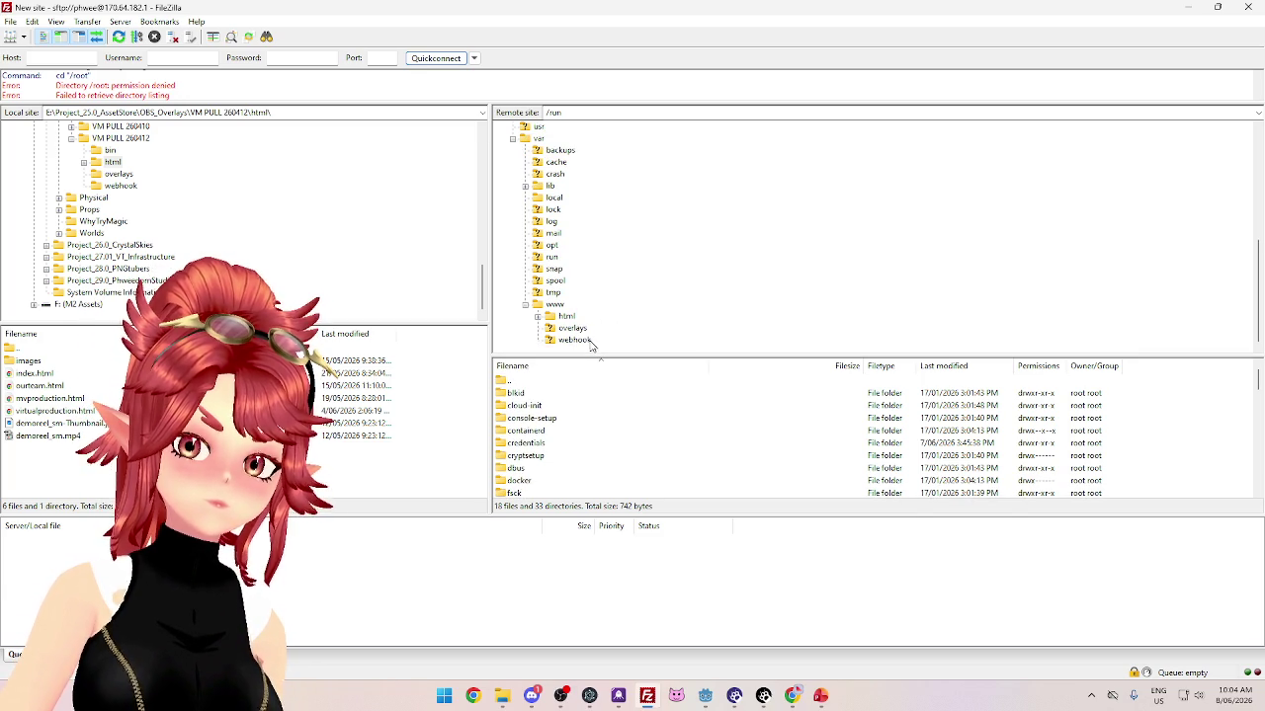
left_click(526, 305)
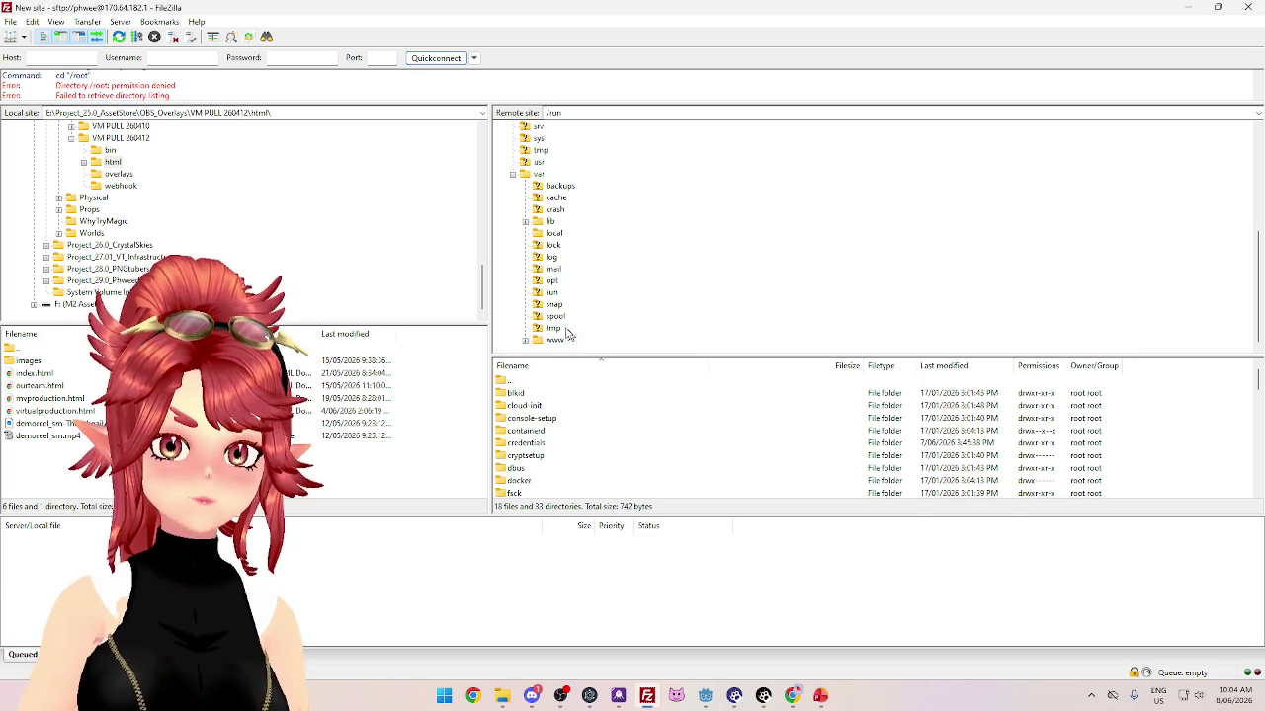
left_click(542, 236)
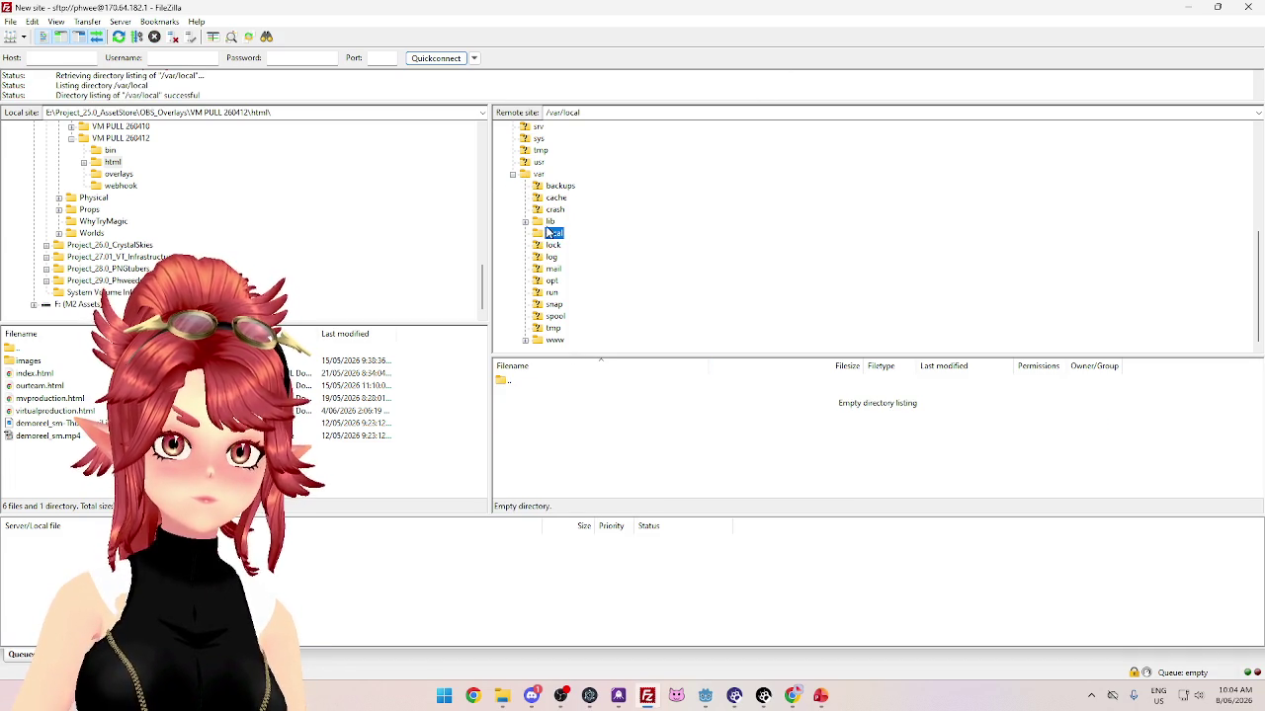
Open /var/lib, retry the docker folder, then go up and return to /var/lib via /var/local.
left_click(550, 221)
scroll(560, 462, "up", 1)
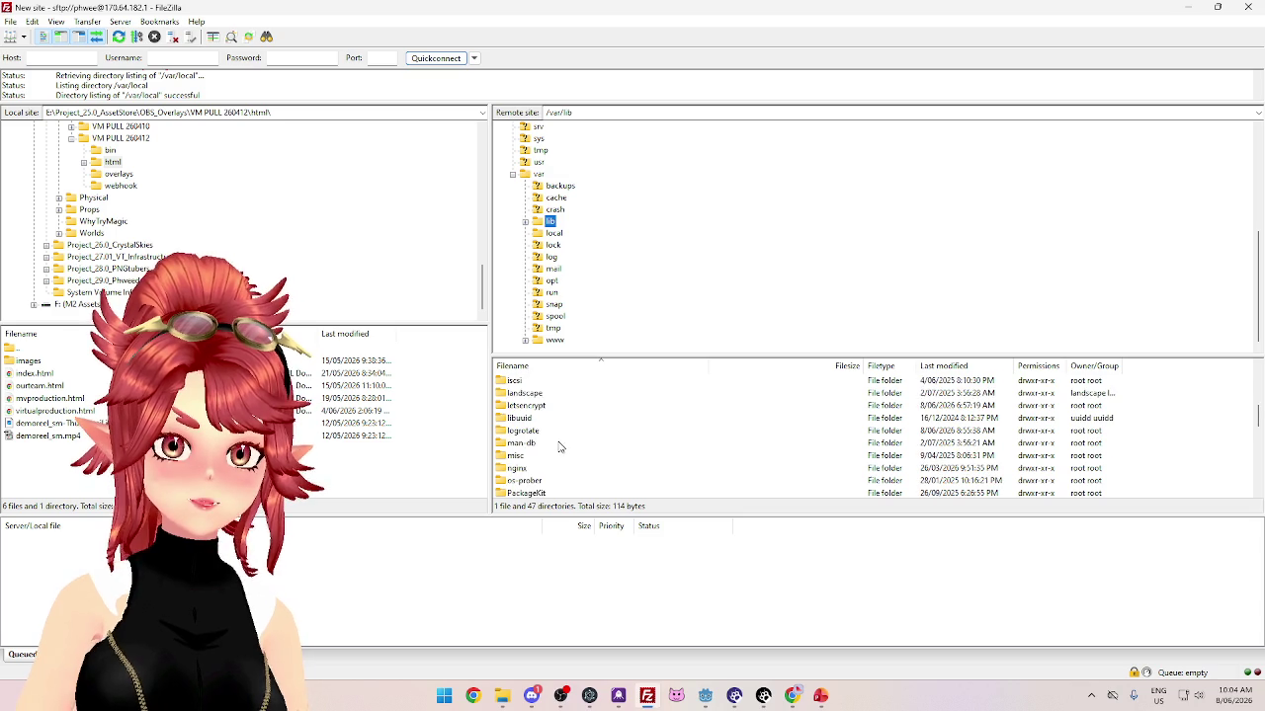
double_click(512, 457)
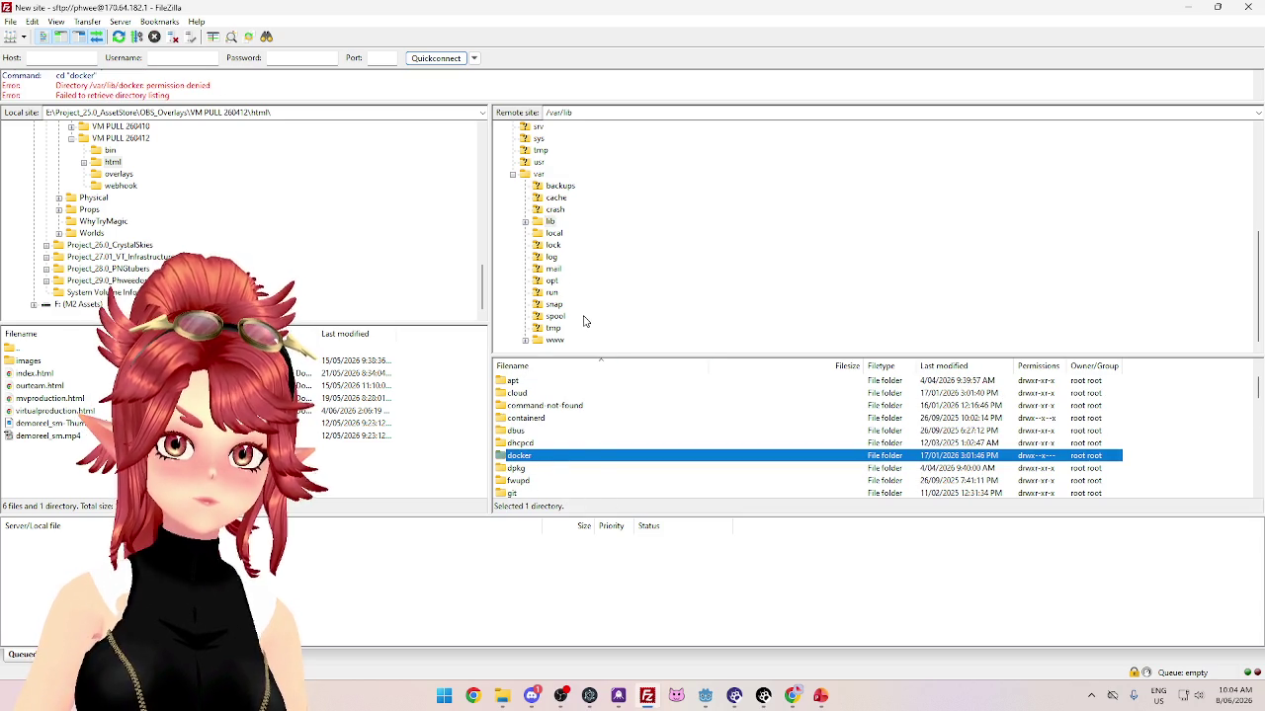
key("BackSpace")
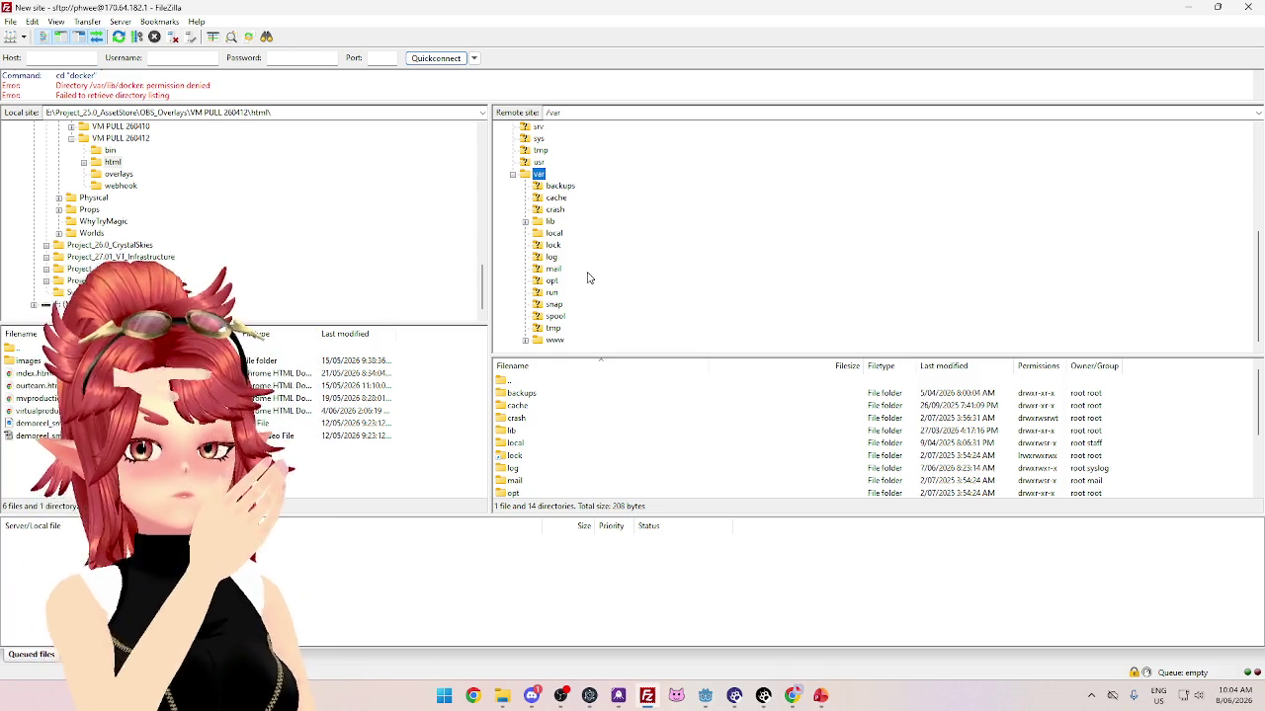
left_click(544, 234)
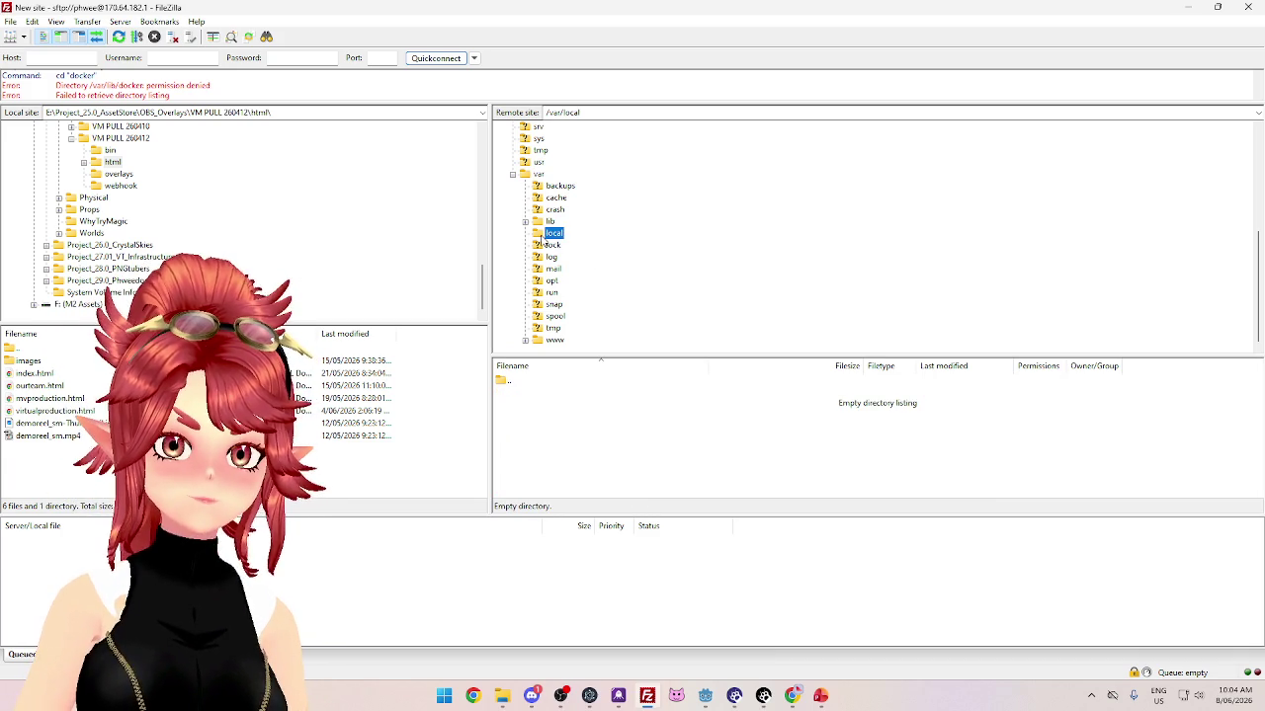
left_click(550, 221)
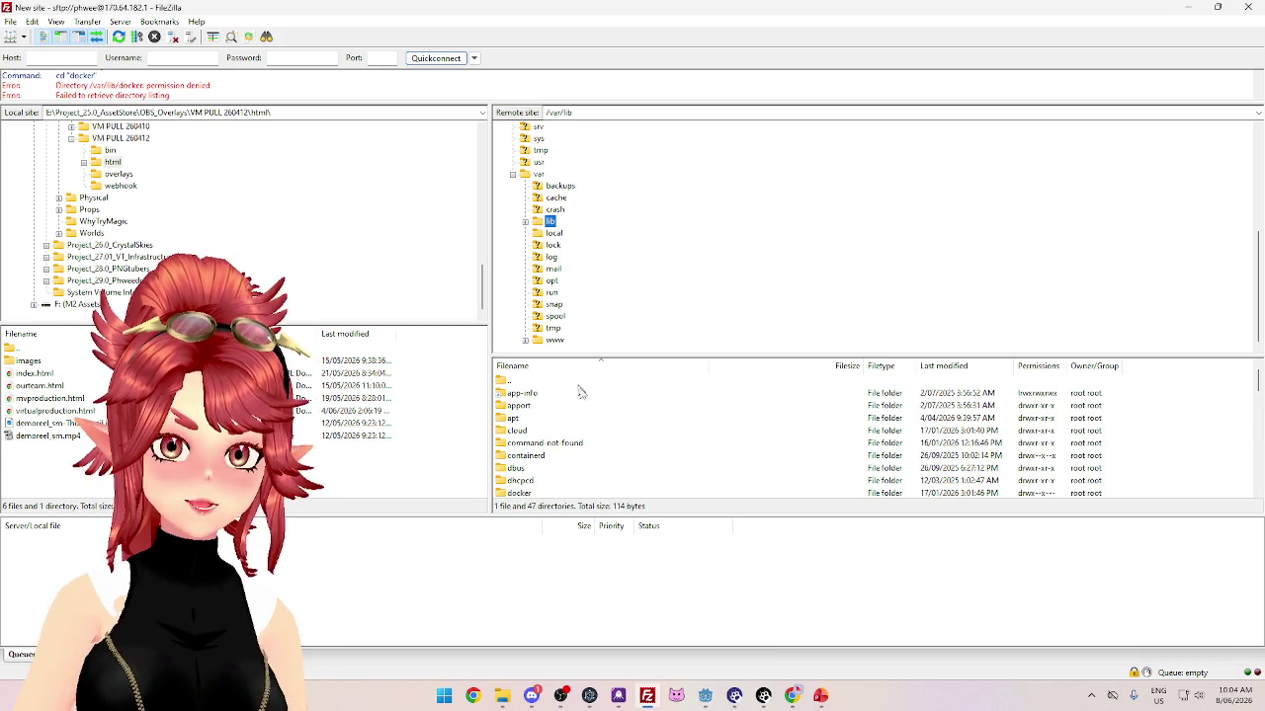
Resize the remote file list and folder tree panes to browse the 47 /var/lib entries.
left_click_drag(641, 365, 638, 178)
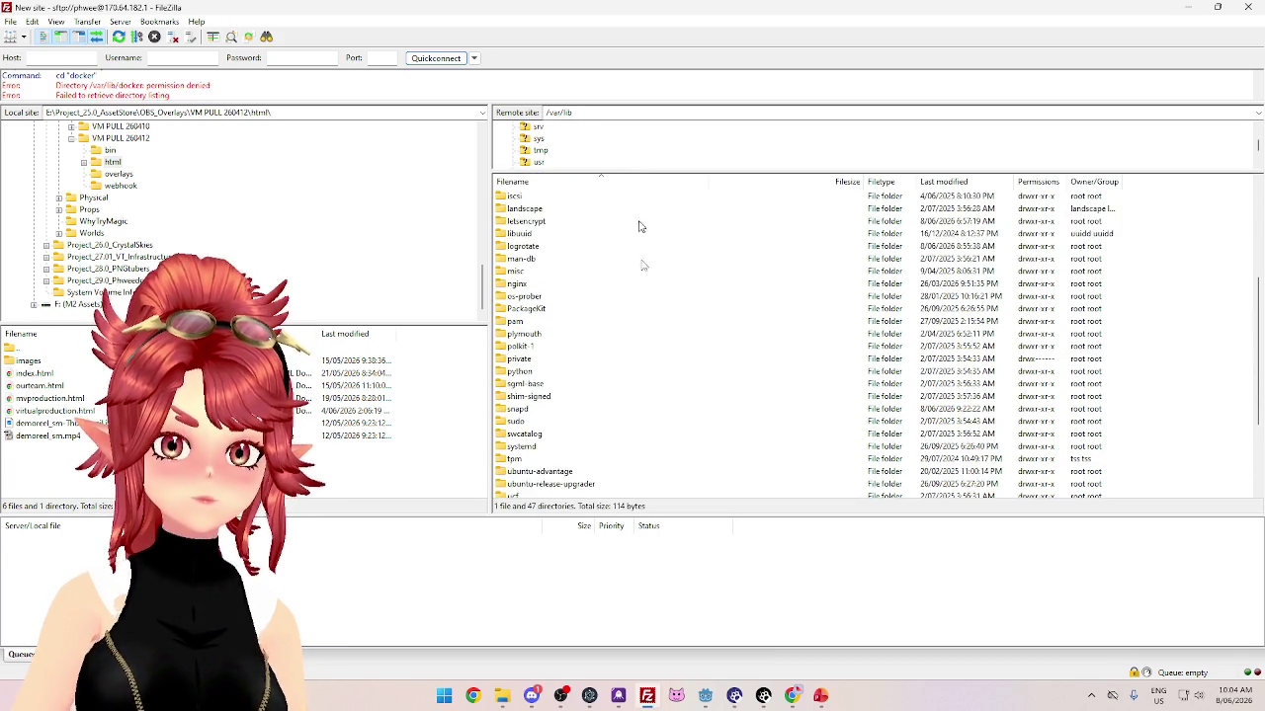
scroll(534, 403, "up", 3)
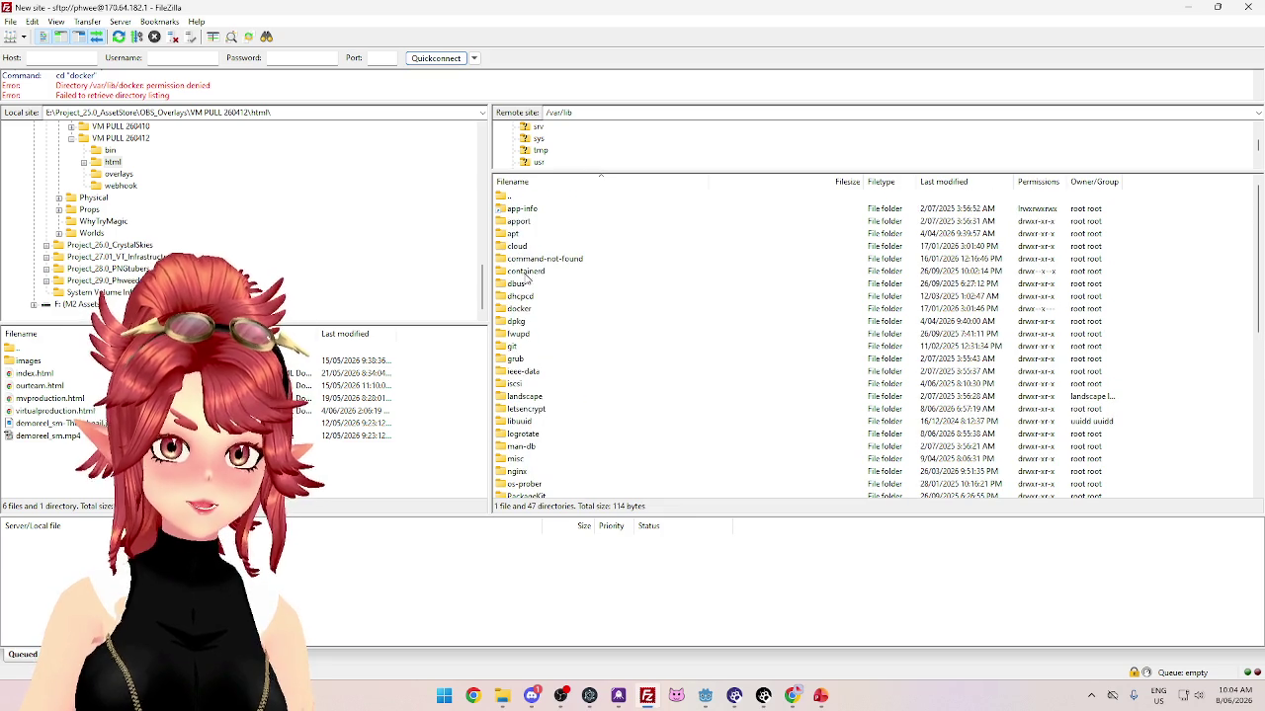
scroll(523, 346, "down", 2)
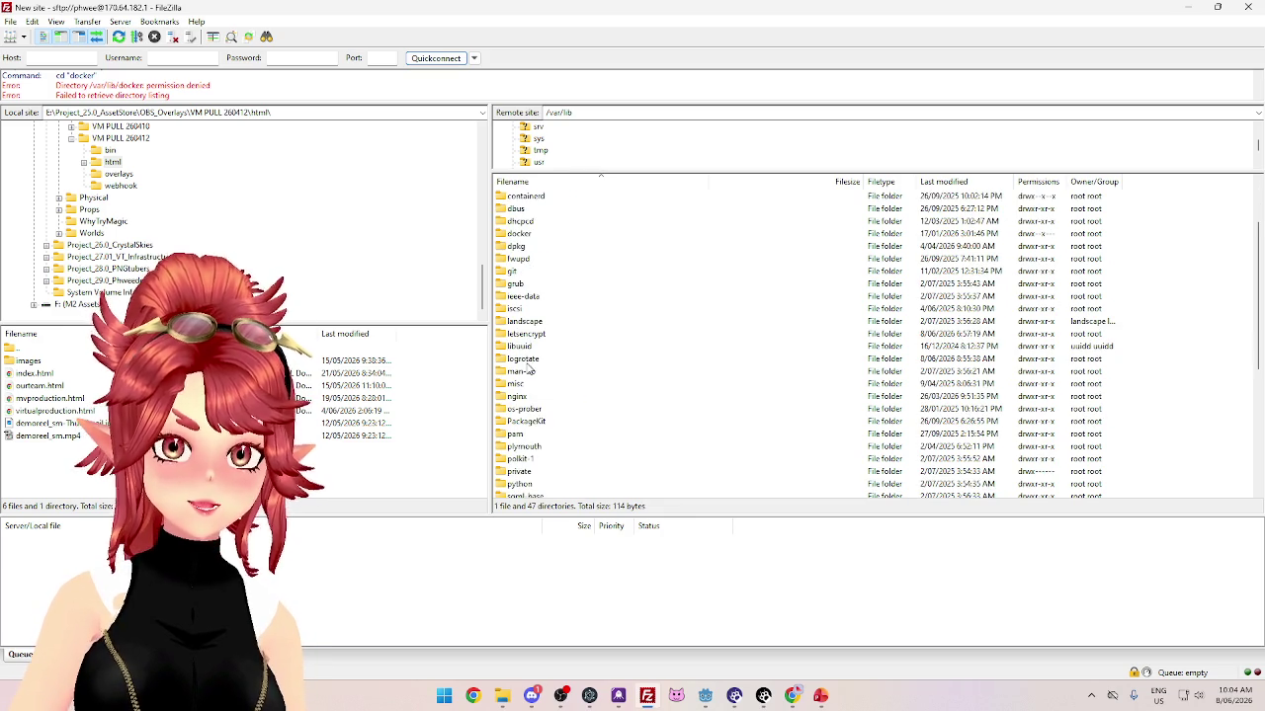
scroll(530, 368, "down", 6)
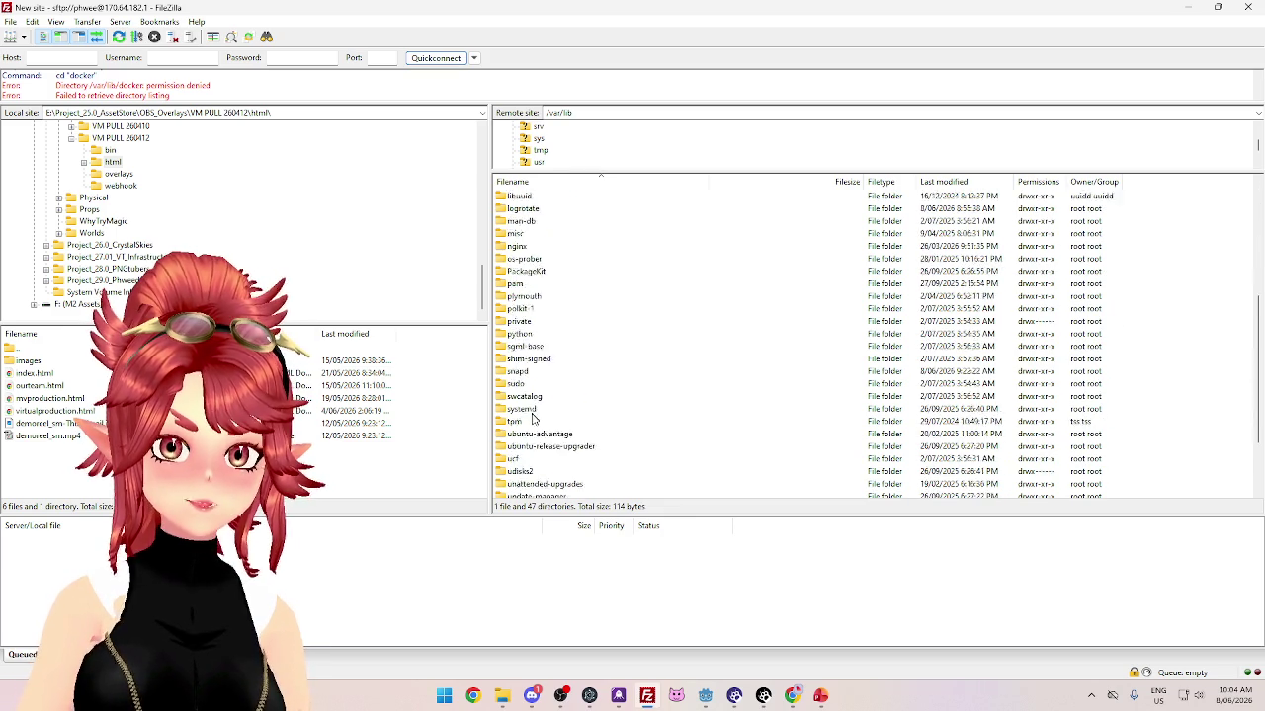
scroll(529, 477, "up", 8)
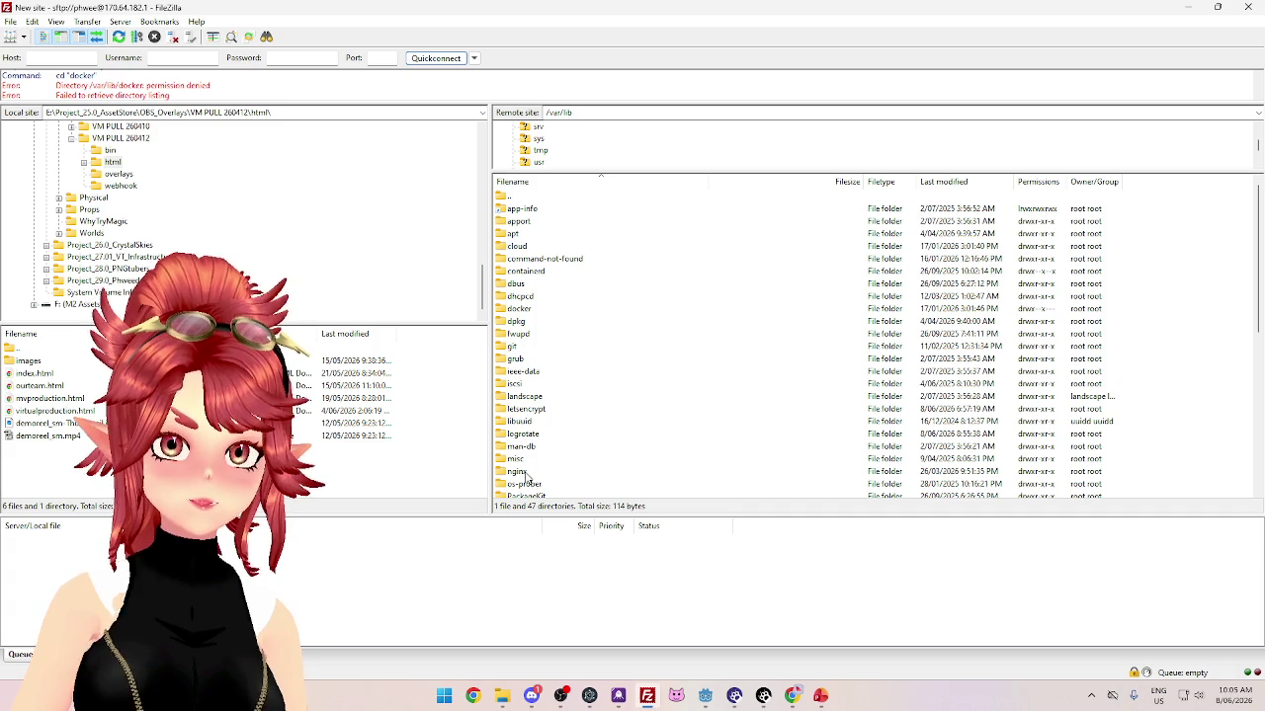
left_click_drag(715, 175, 732, 302)
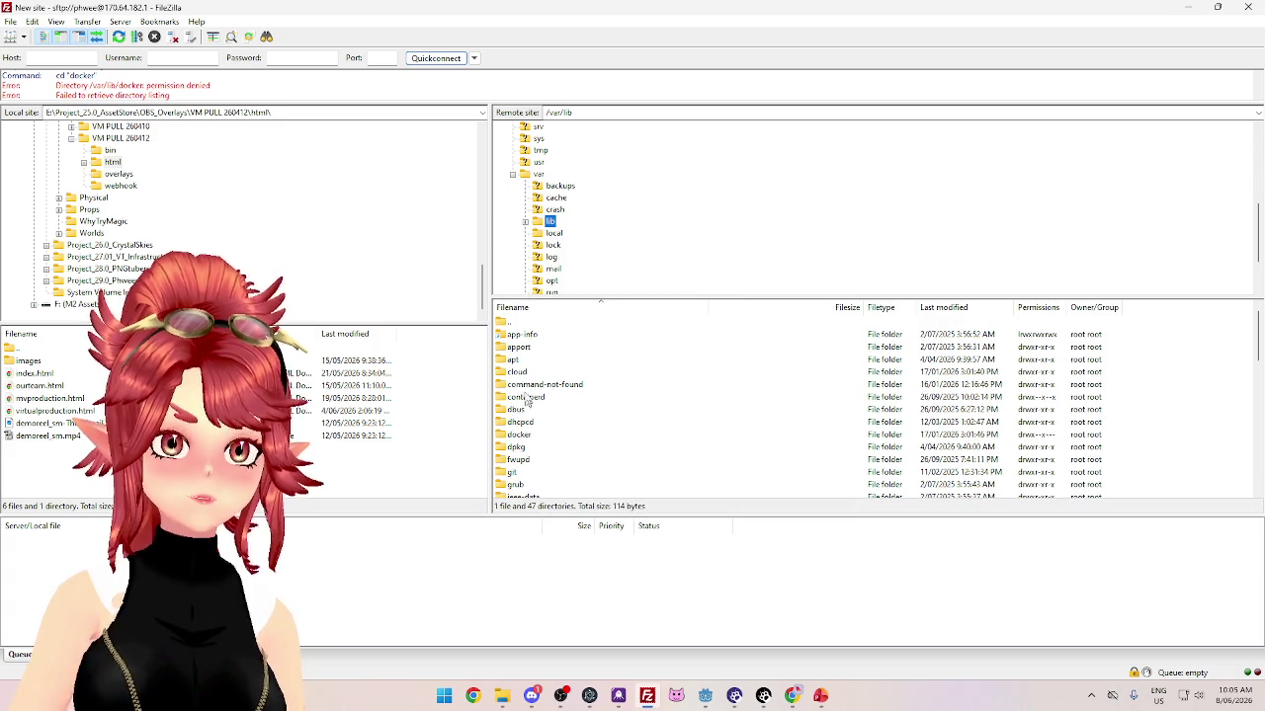
scroll(531, 405, "down", 7)
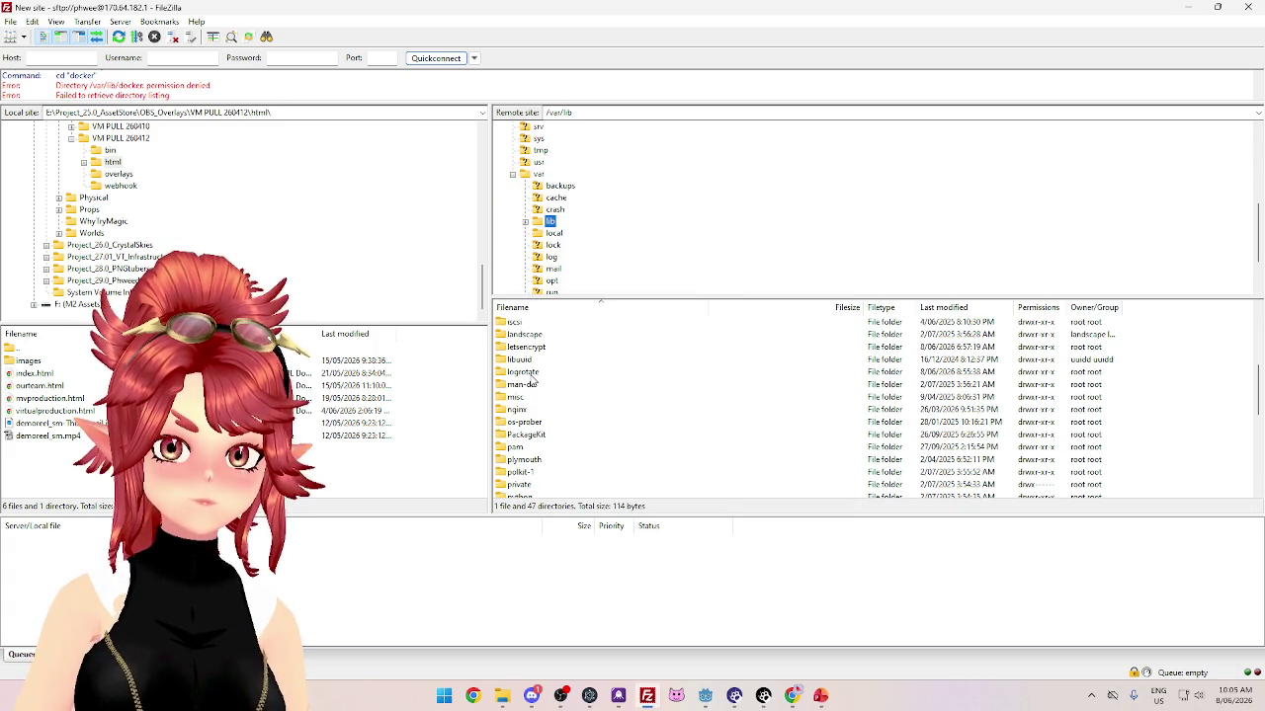
scroll(531, 376, "down", 1)
scroll(529, 410, "down", 2)
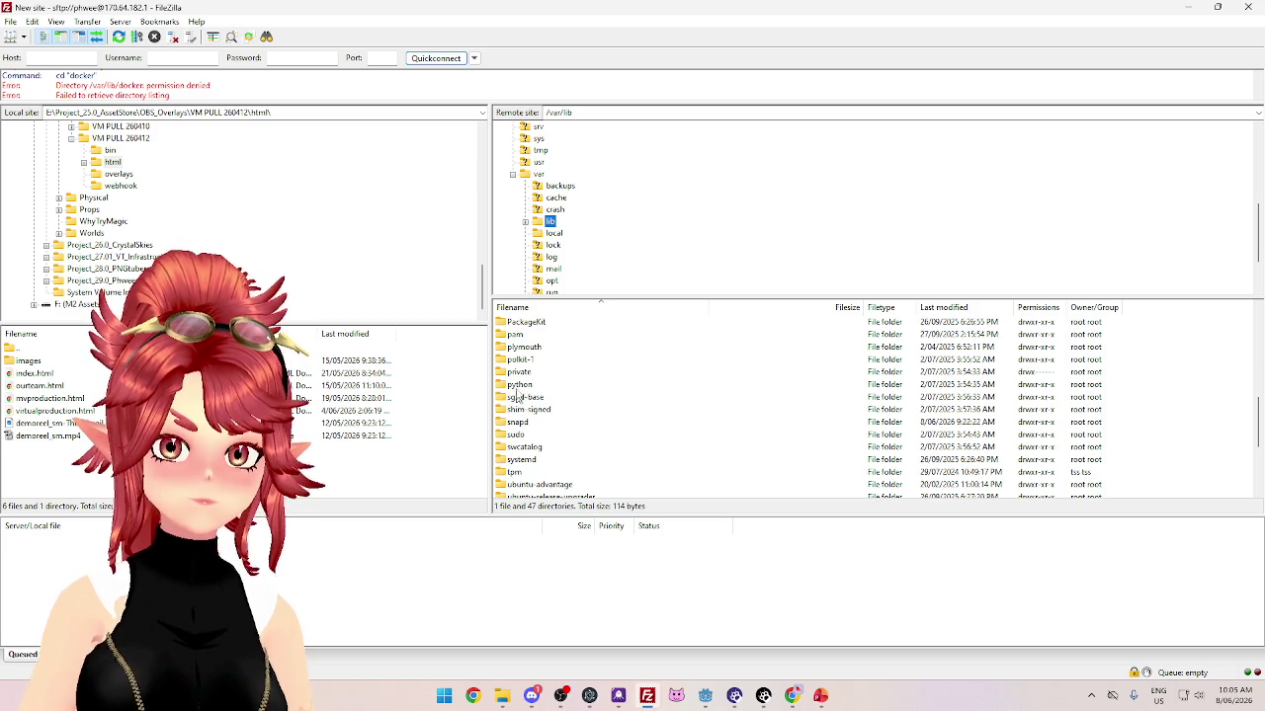
scroll(520, 415, "down", 4)
scroll(522, 439, "up", 11)
left_click_drag(613, 299, 608, 382)
scroll(611, 316, "up", 4)
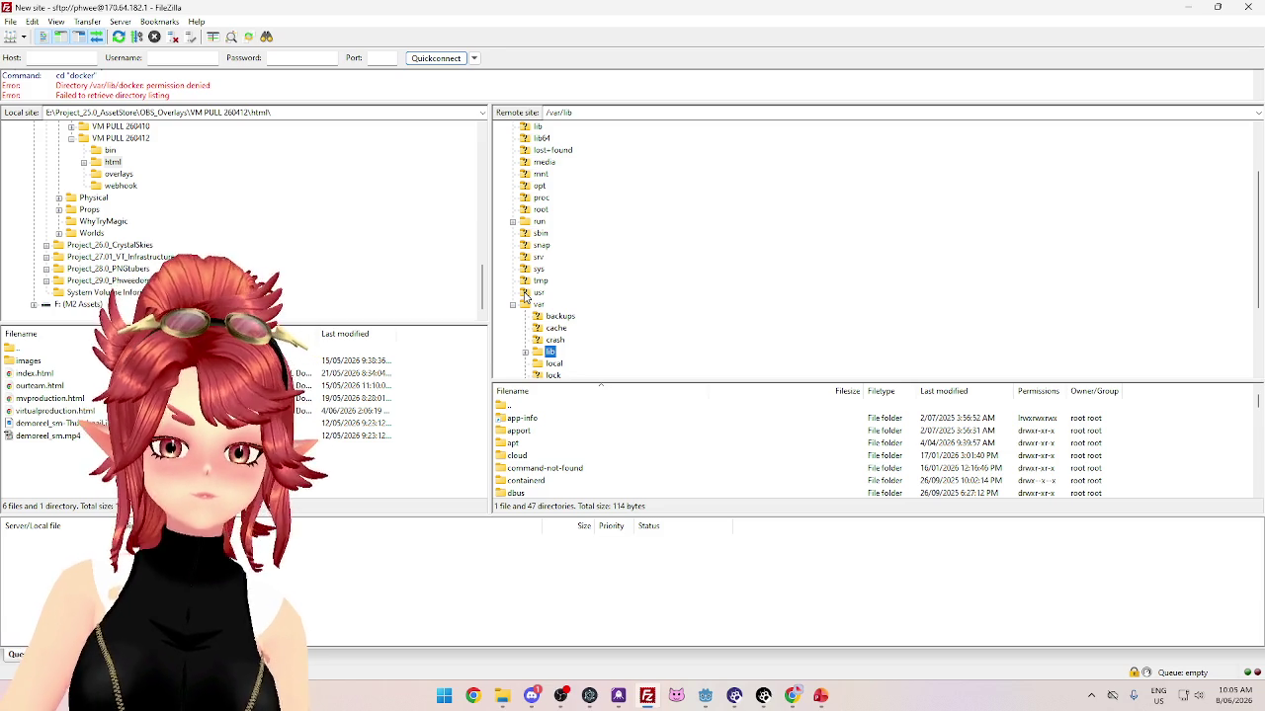
Navigate via /usr and /home into the user's home folder and open crystal-skies.
left_click(526, 294)
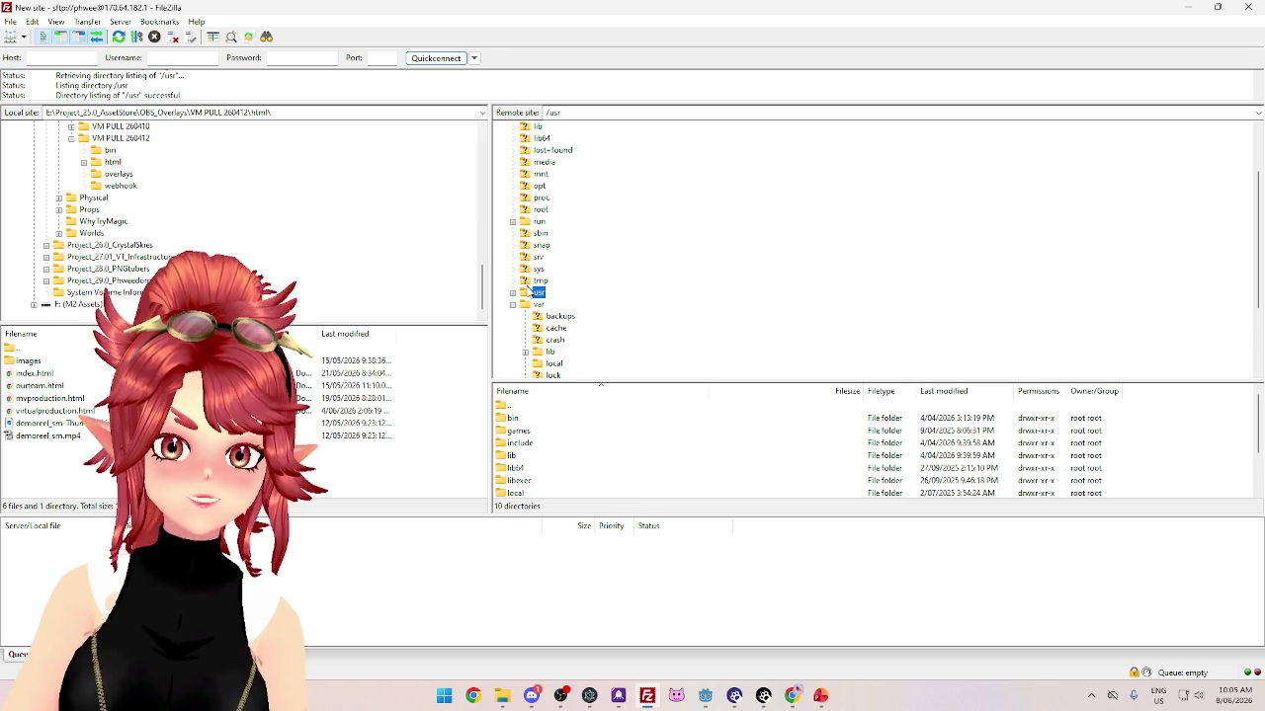
scroll(527, 240, "up", 2)
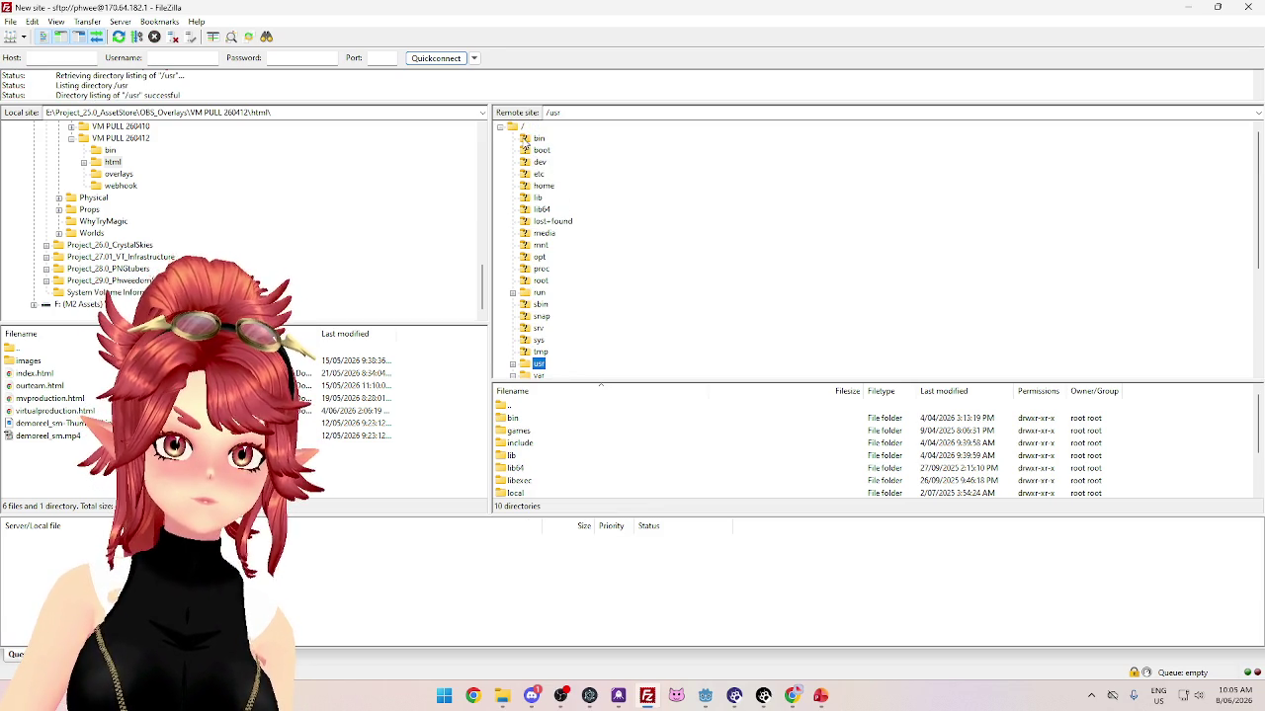
left_click(529, 188)
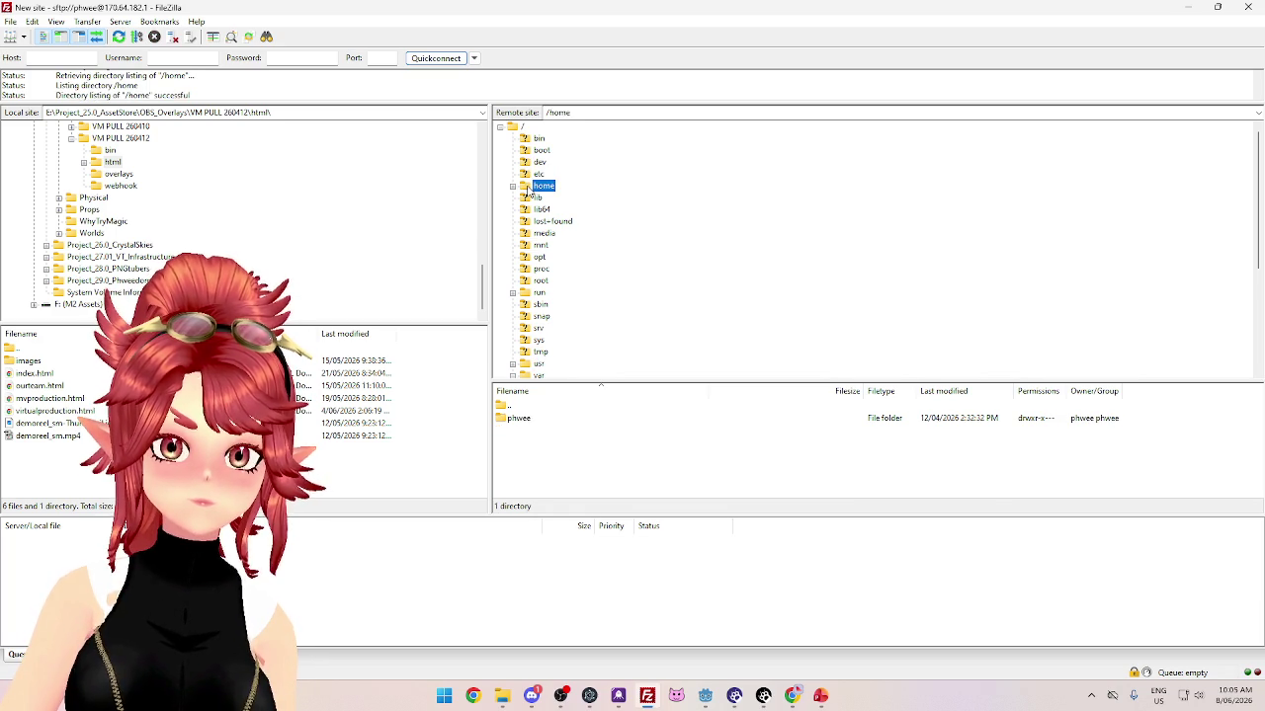
double_click(516, 419)
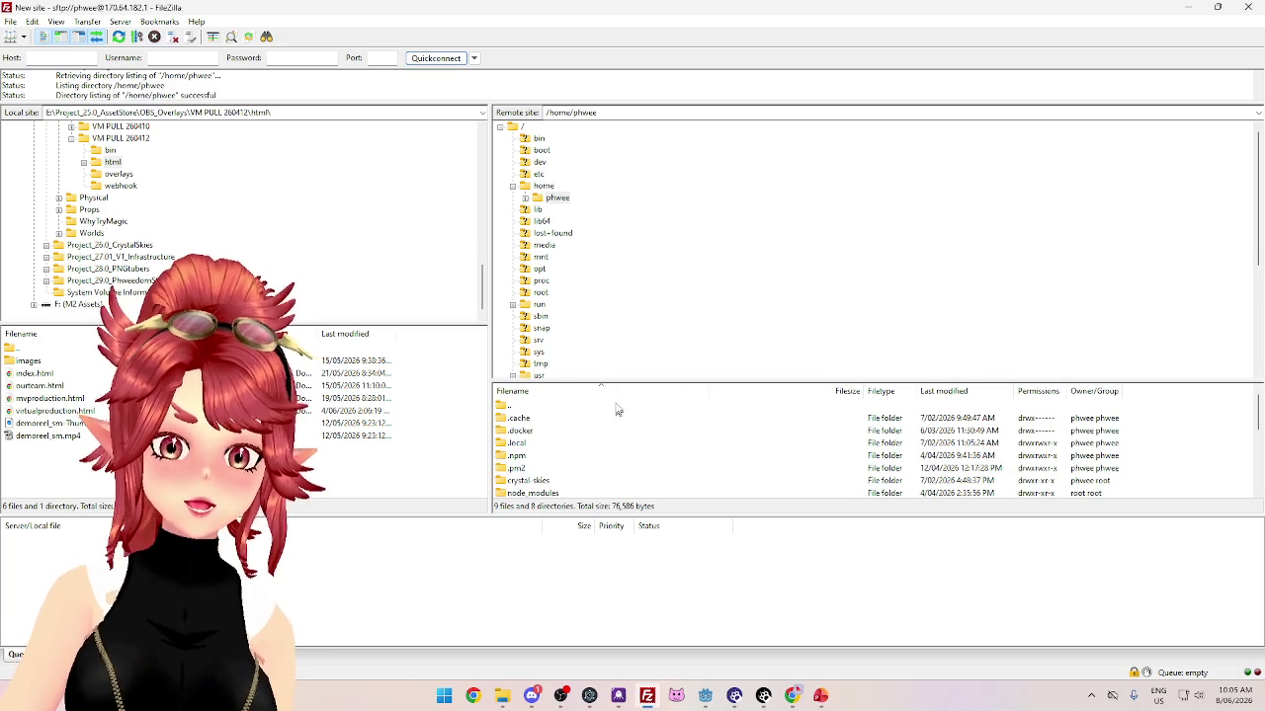
left_click_drag(632, 385, 620, 207)
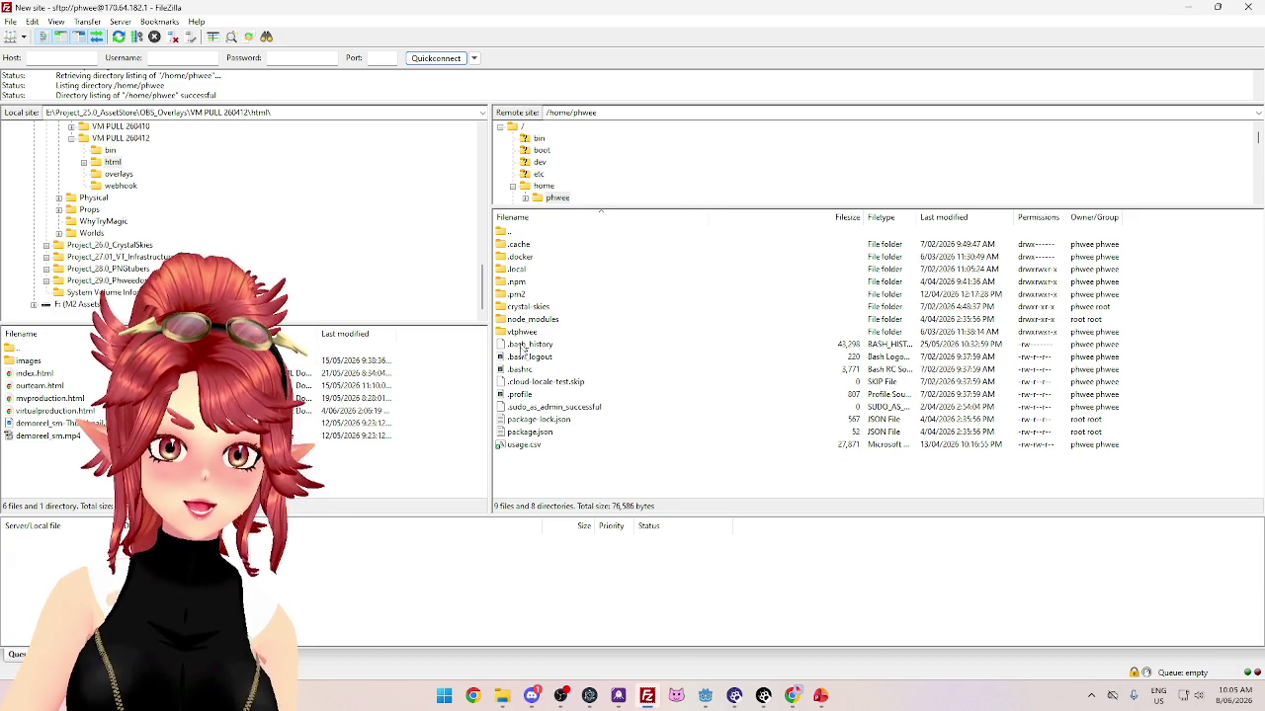
double_click(526, 308)
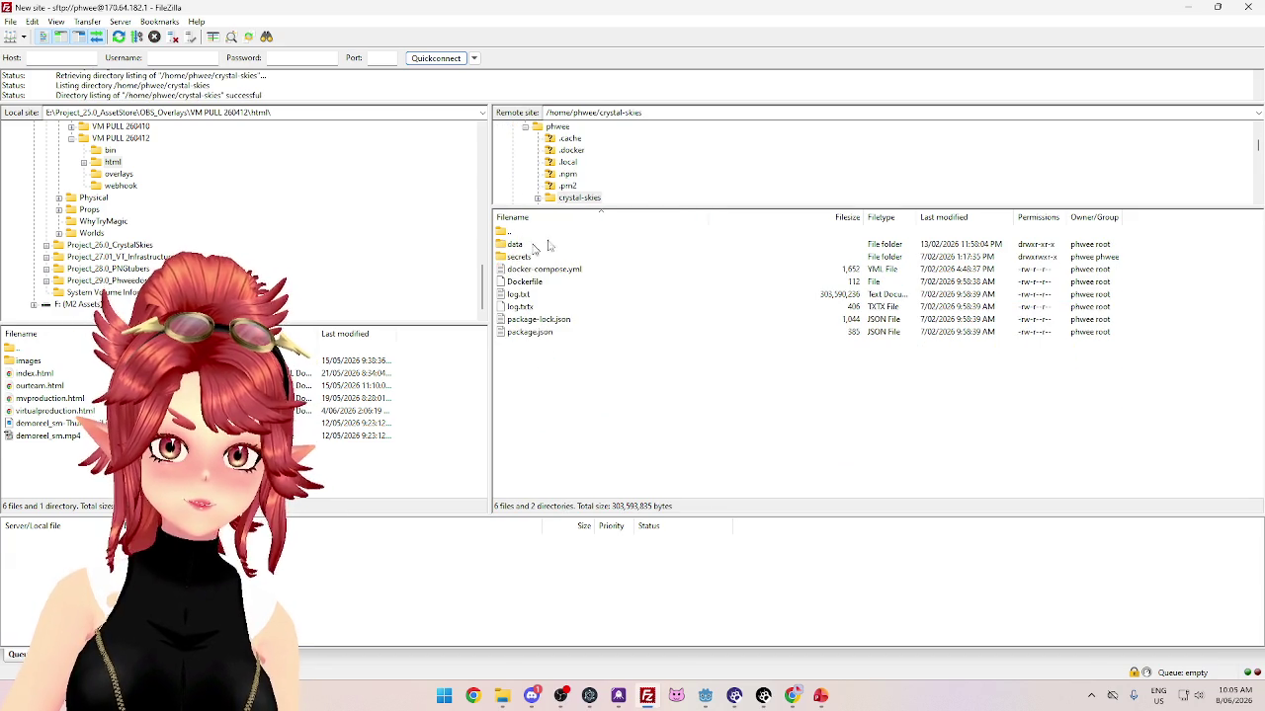
Reopen crystal-skies, peek at its data and secrets subfolders, then return to the home folder.
mouse_move(621, 207)
left_mouse_down()
mouse_move(632, 302)
mouse_move(621, 237)
left_mouse_up()
left_click(543, 128)
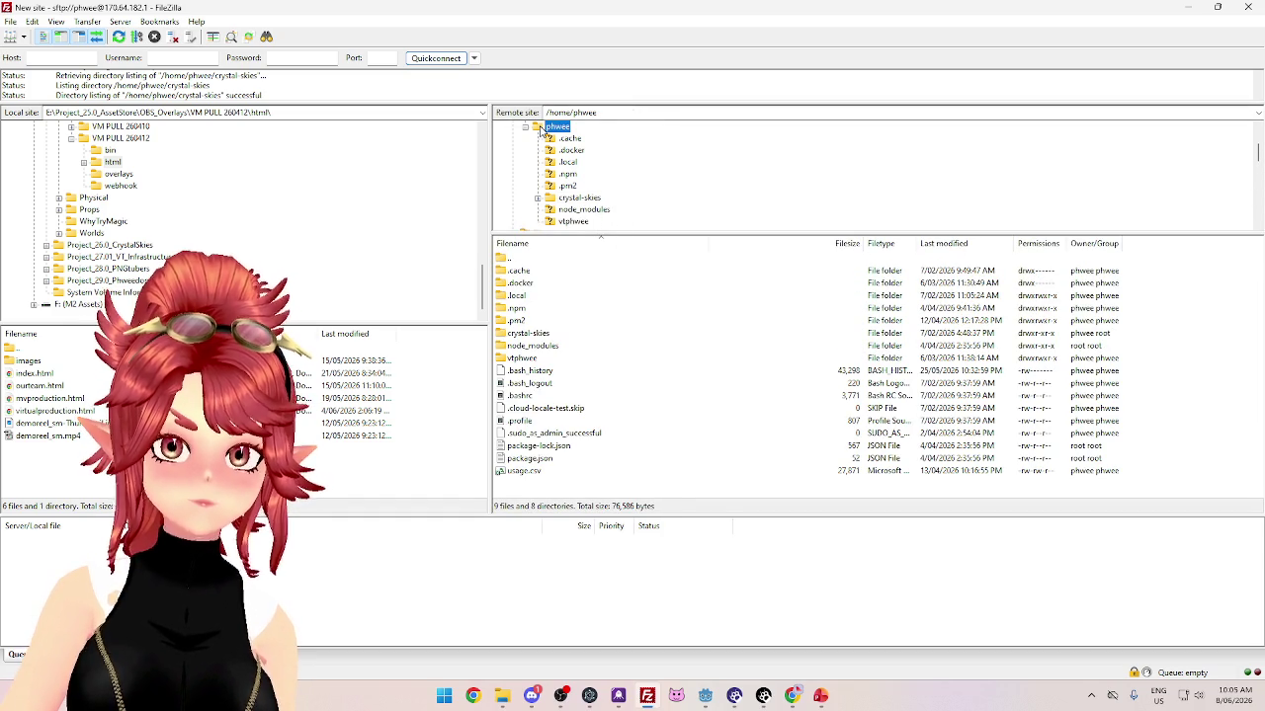
left_click(543, 199)
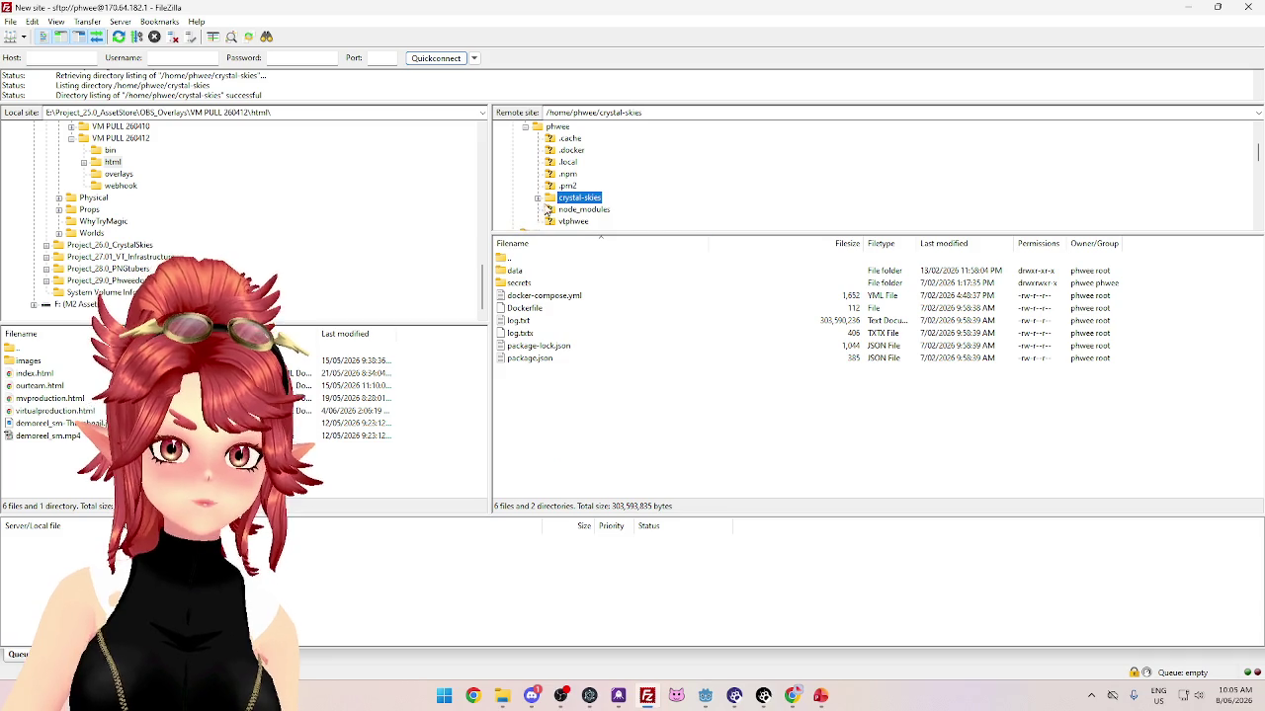
scroll(565, 170, "up", 2)
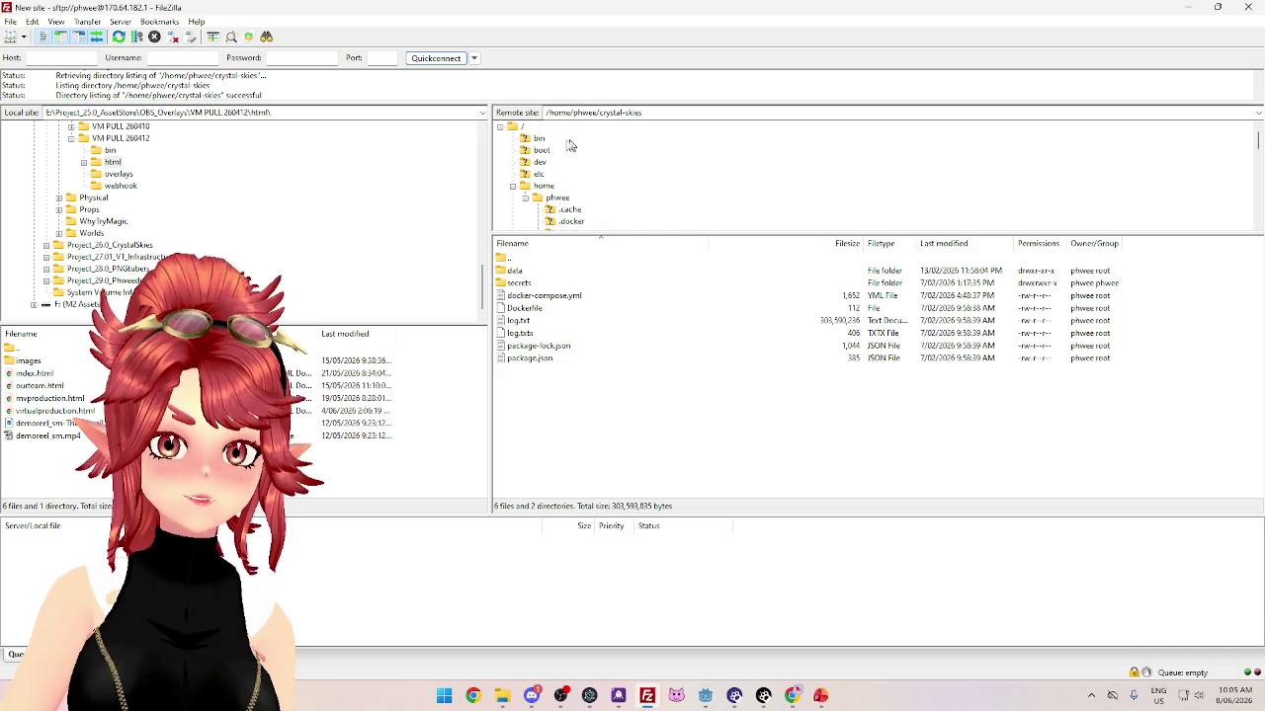
scroll(538, 163, "down", 4)
scroll(568, 182, "up", 2)
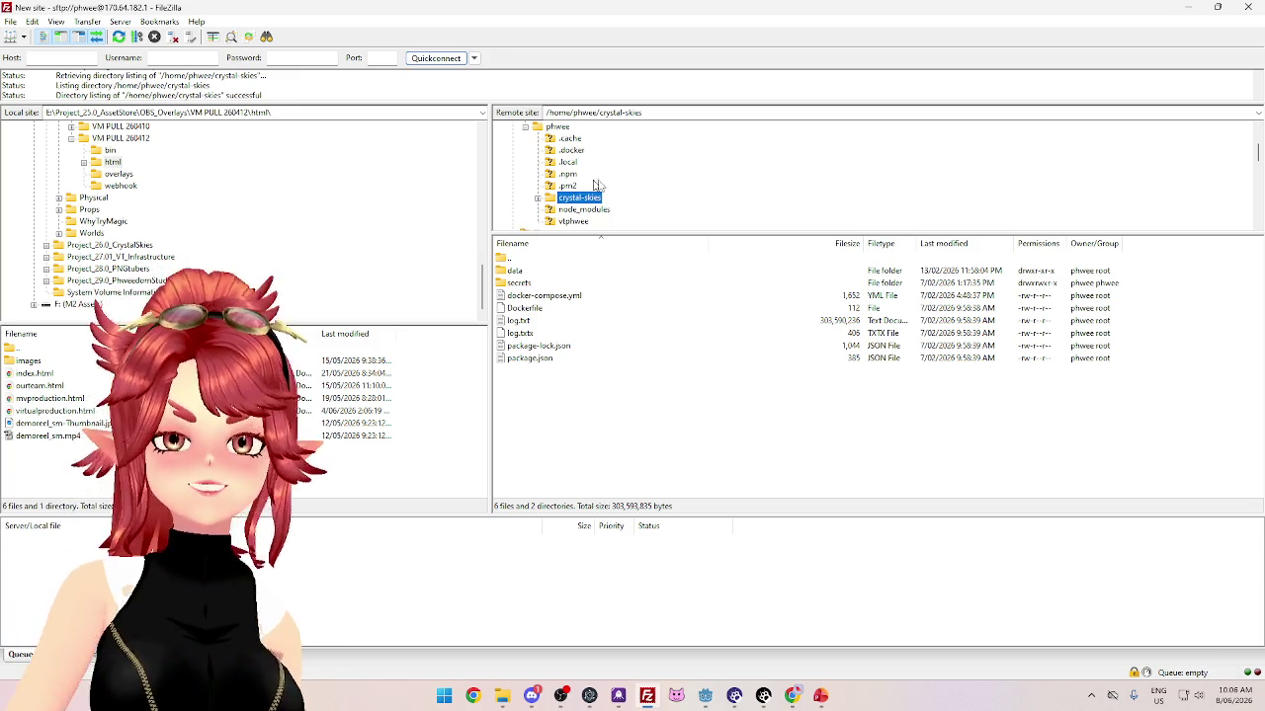
mouse_move(670, 235)
left_mouse_down()
mouse_move(663, 278)
mouse_move(677, 336)
mouse_move(667, 353)
left_mouse_up()
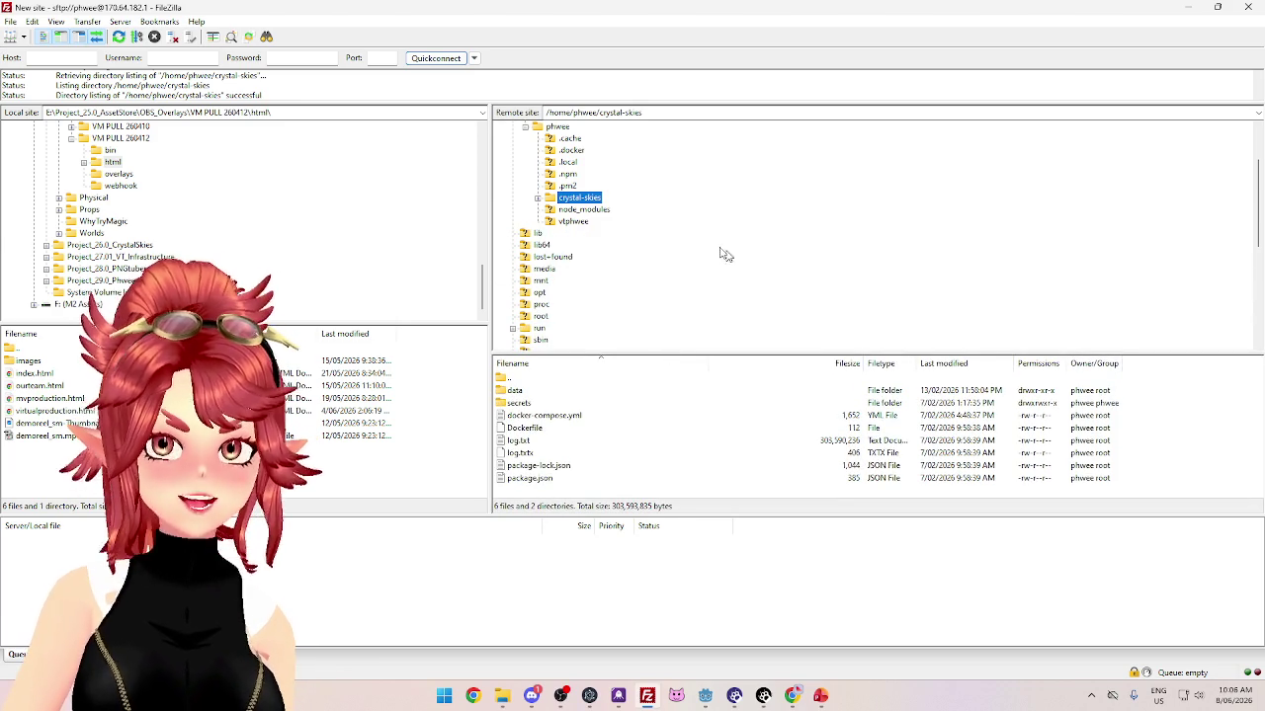
scroll(655, 242, "down", 2)
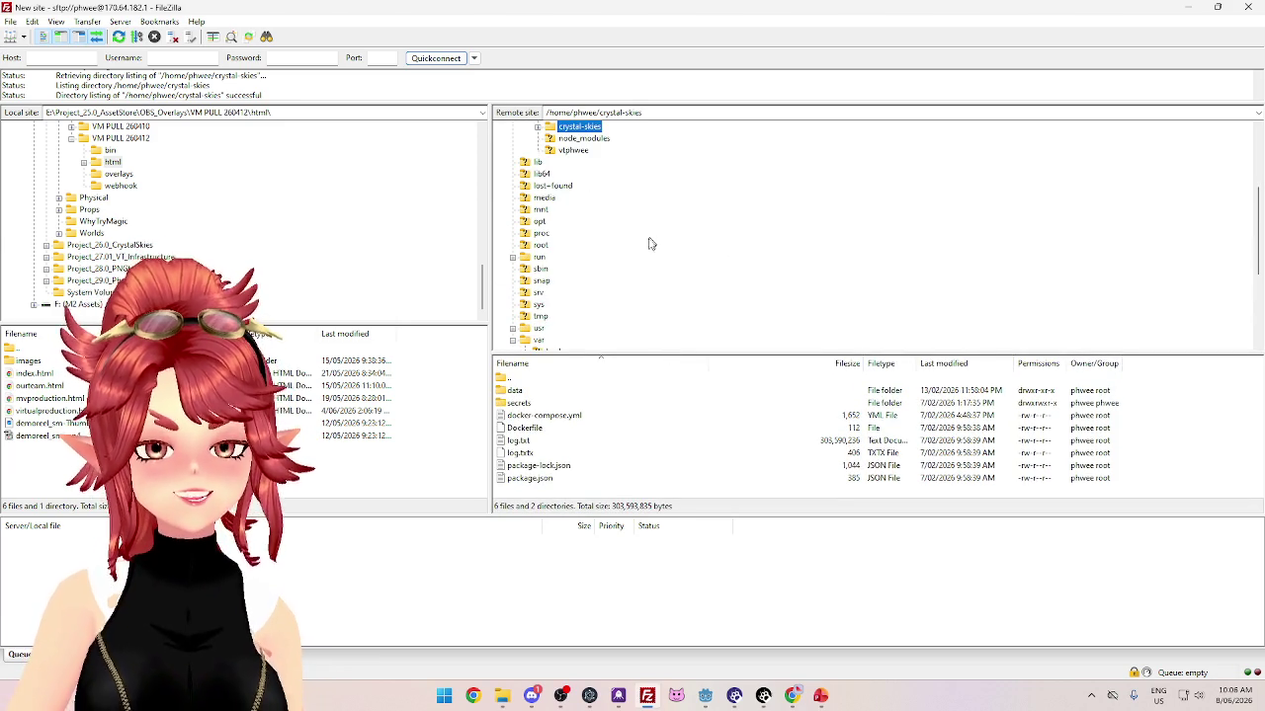
scroll(650, 242, "up", 4)
left_click(537, 270)
left_click(537, 269)
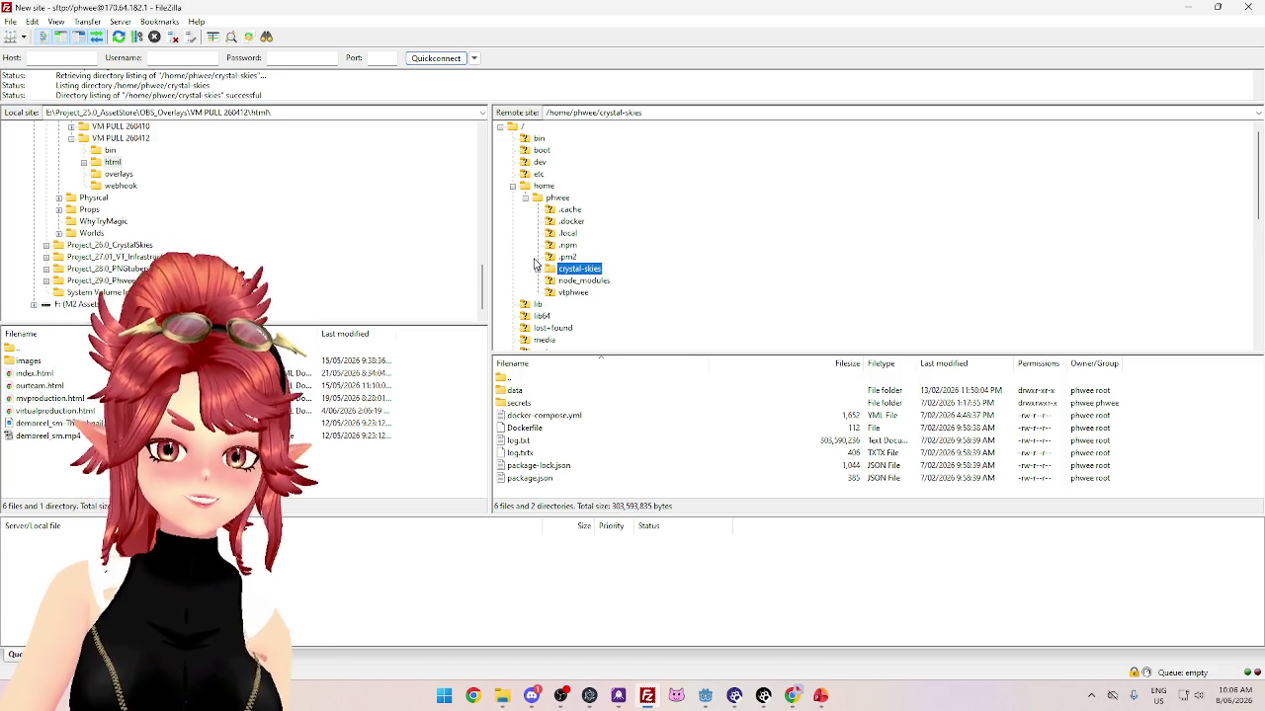
left_click(538, 271)
left_click(538, 271)
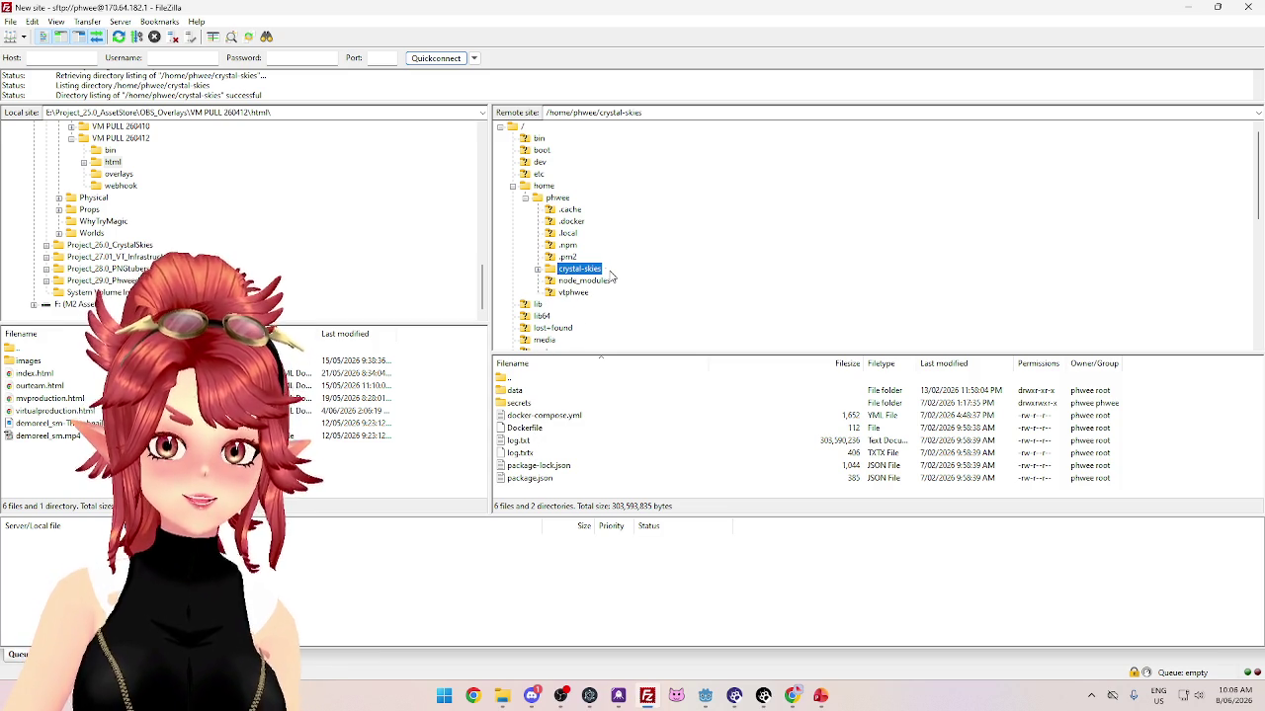
left_click(536, 200)
Bring up and dismiss the context menus for the home folder and its listing.
right_click(537, 201)
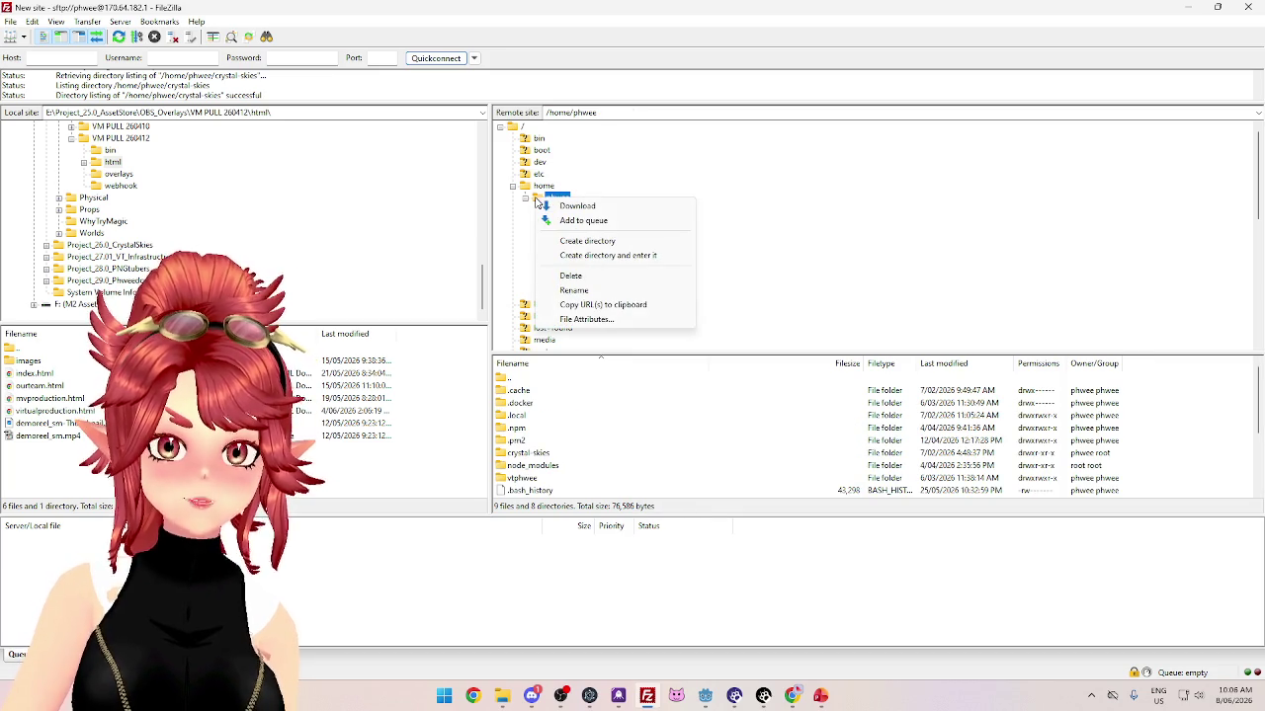
left_click(536, 201)
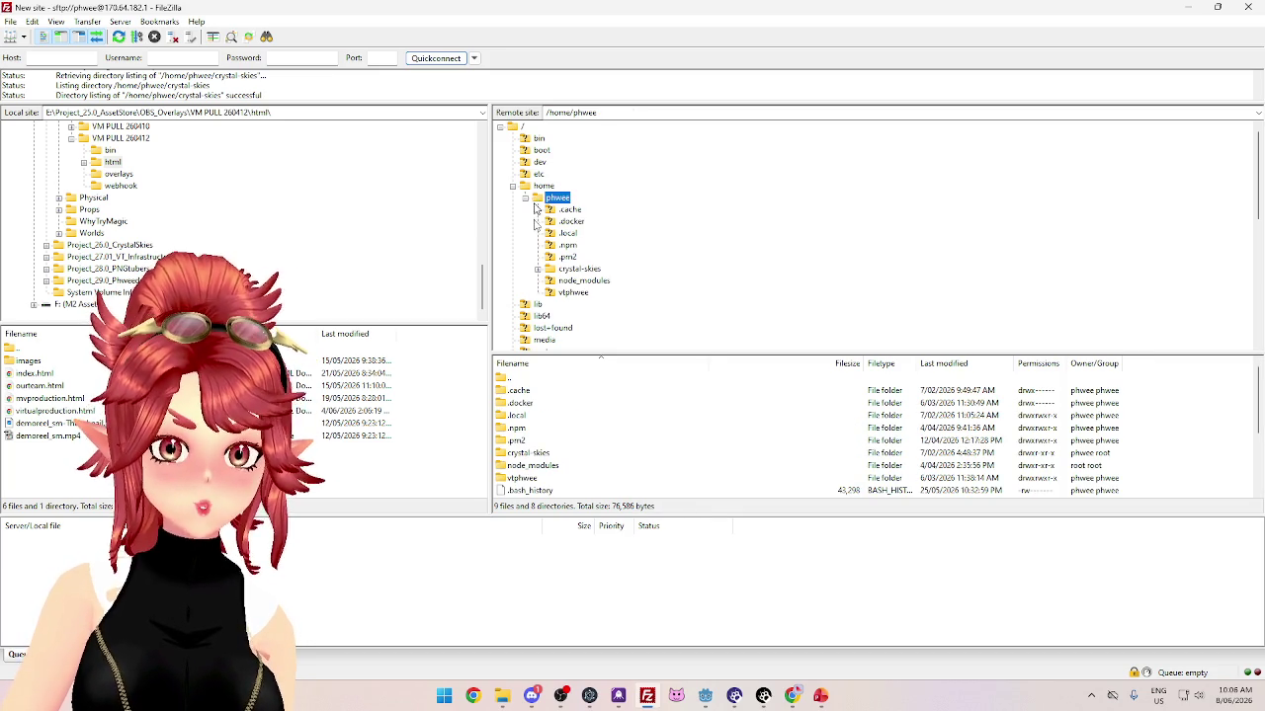
right_click(504, 378)
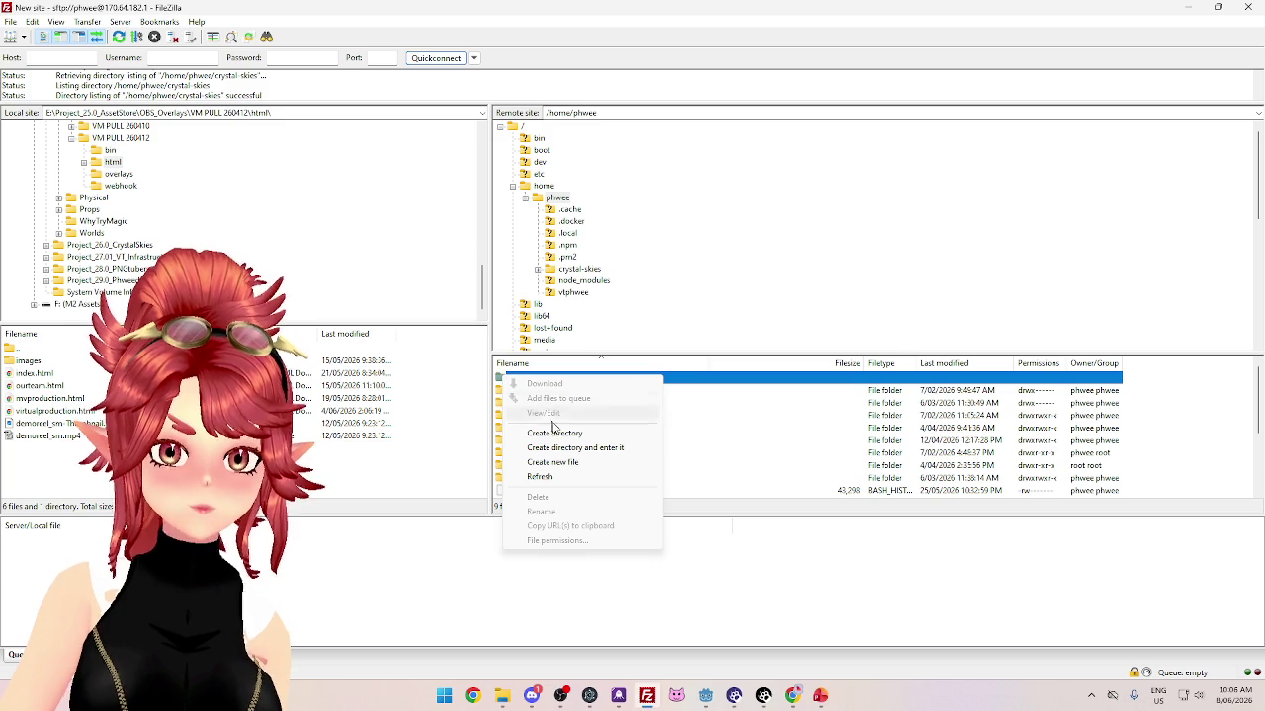
left_click(800, 592)
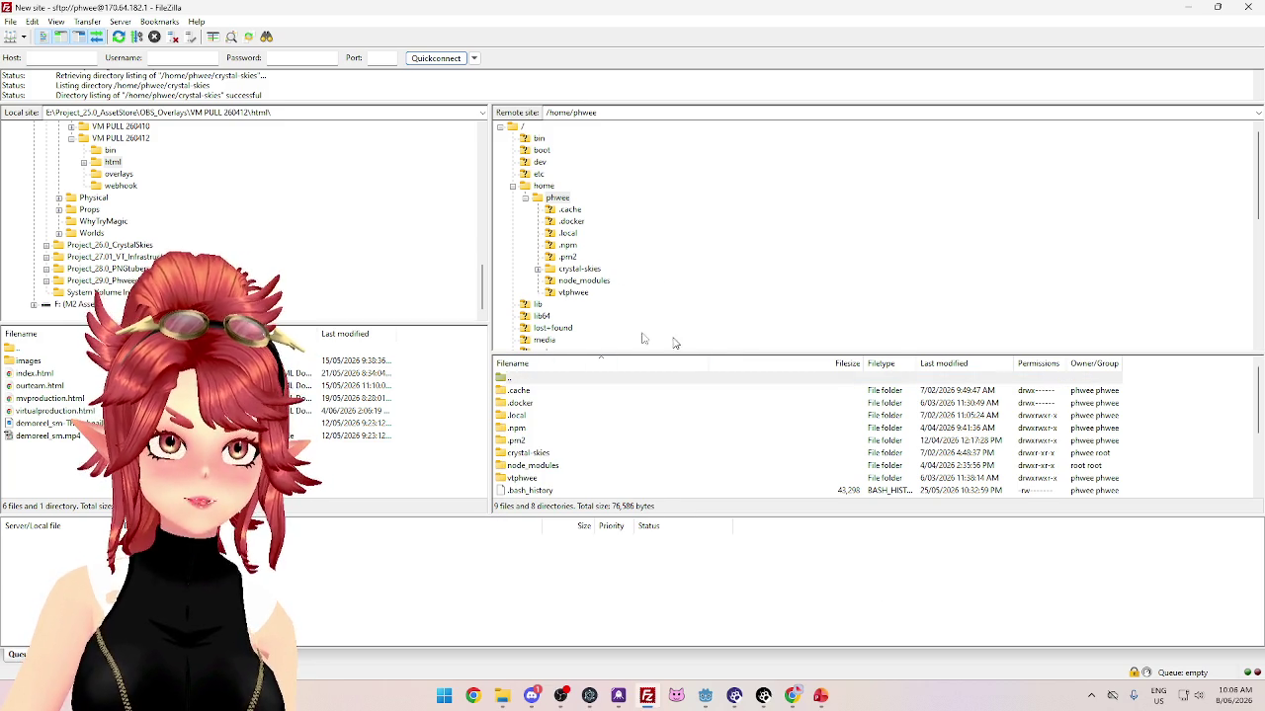
right_click(539, 202)
key("Escape")
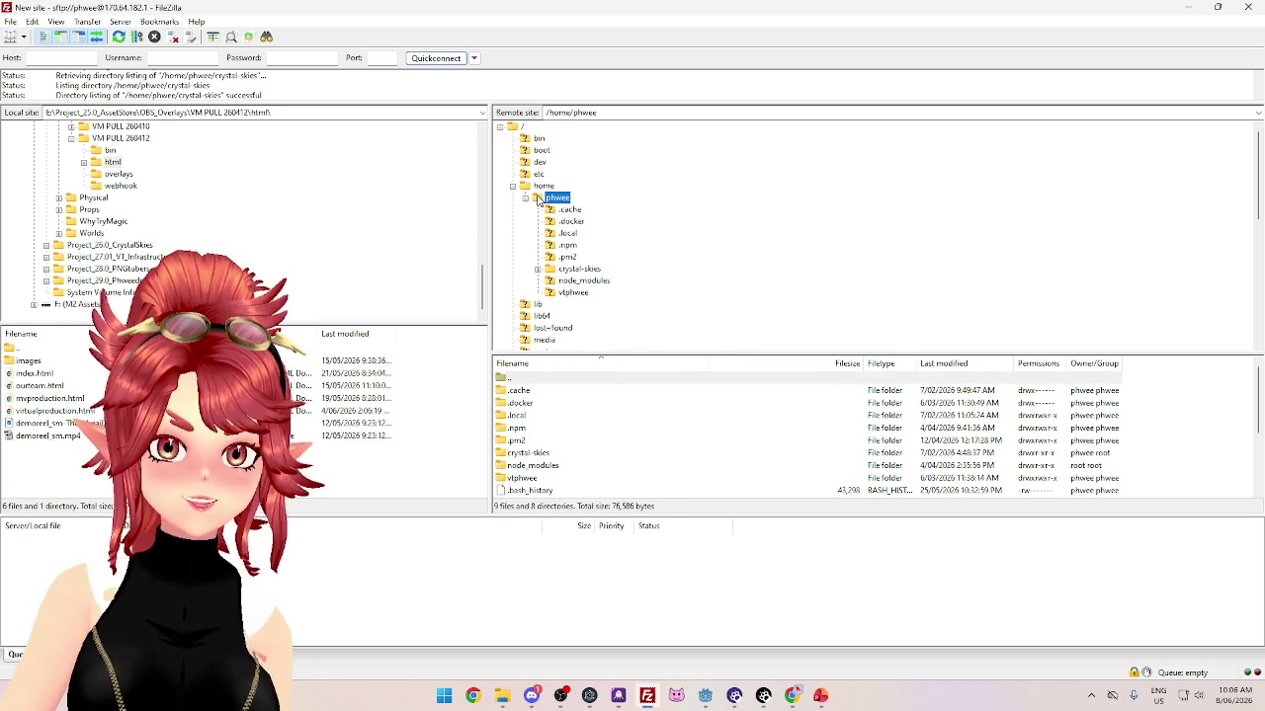
Create a new folder named crystal-skies-4 in the home folder and open it.
right_click(505, 380)
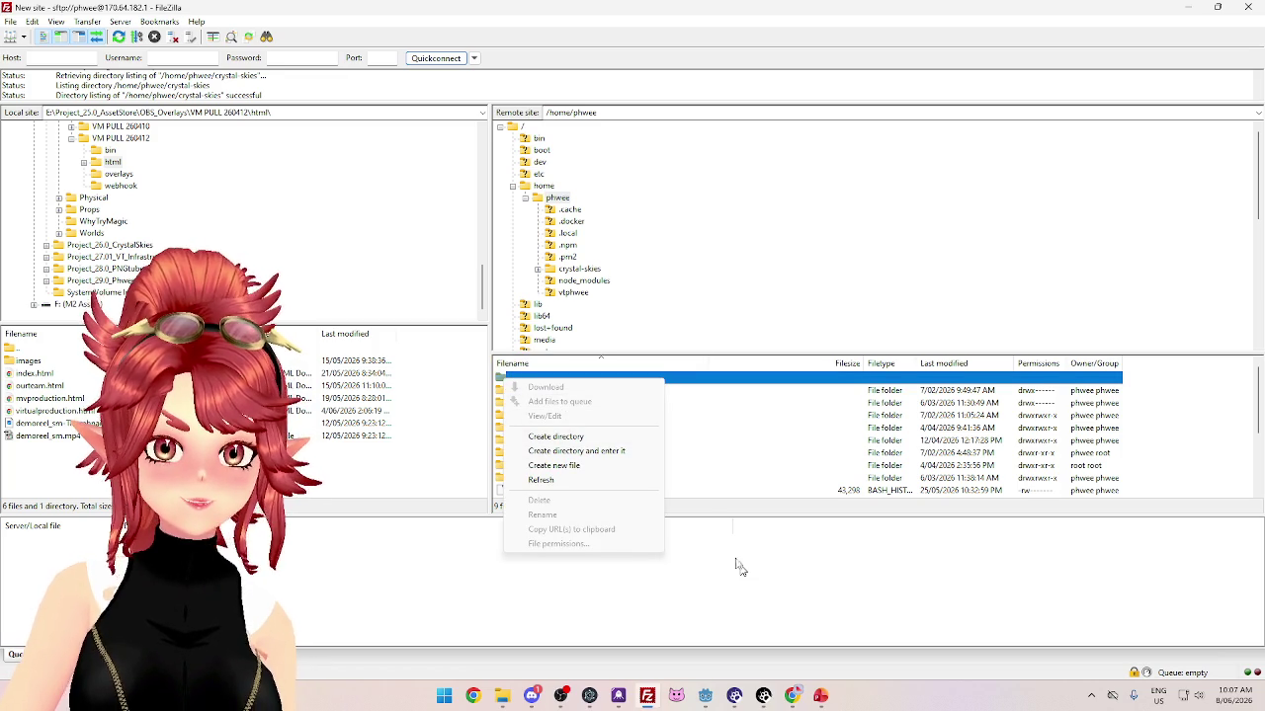
left_click(555, 437)
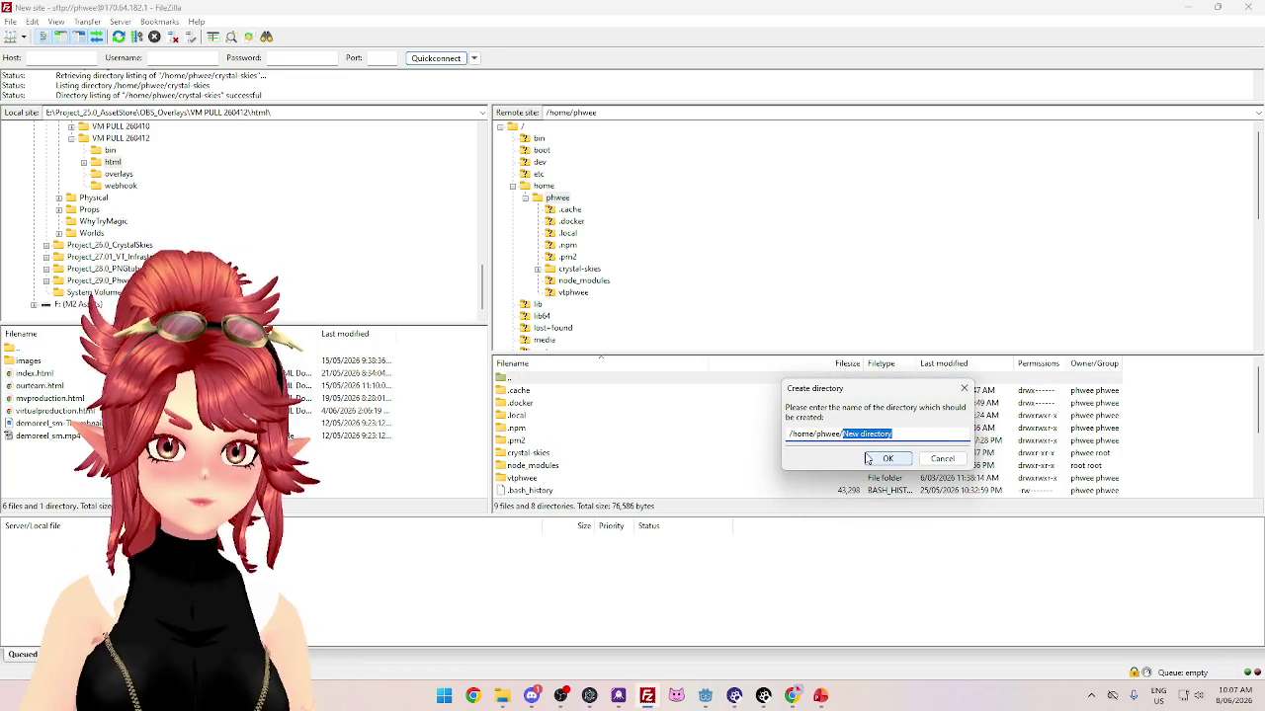
type("cr")
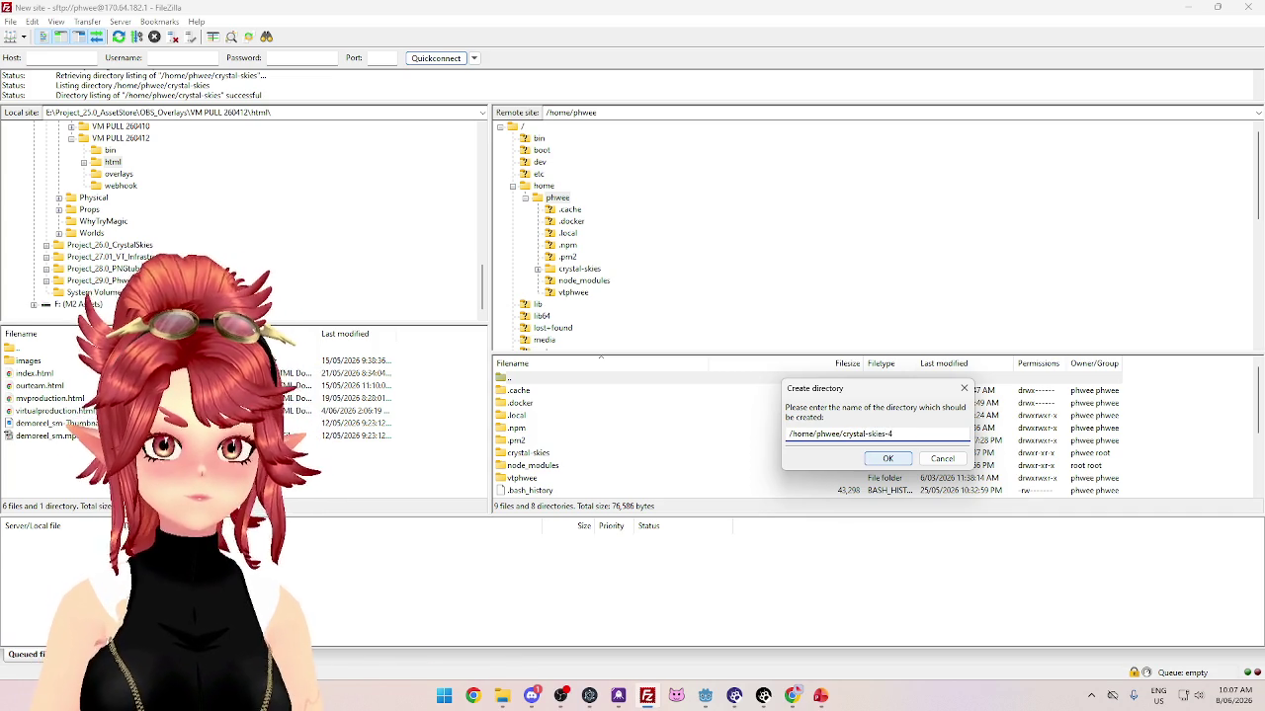
left_click(882, 458)
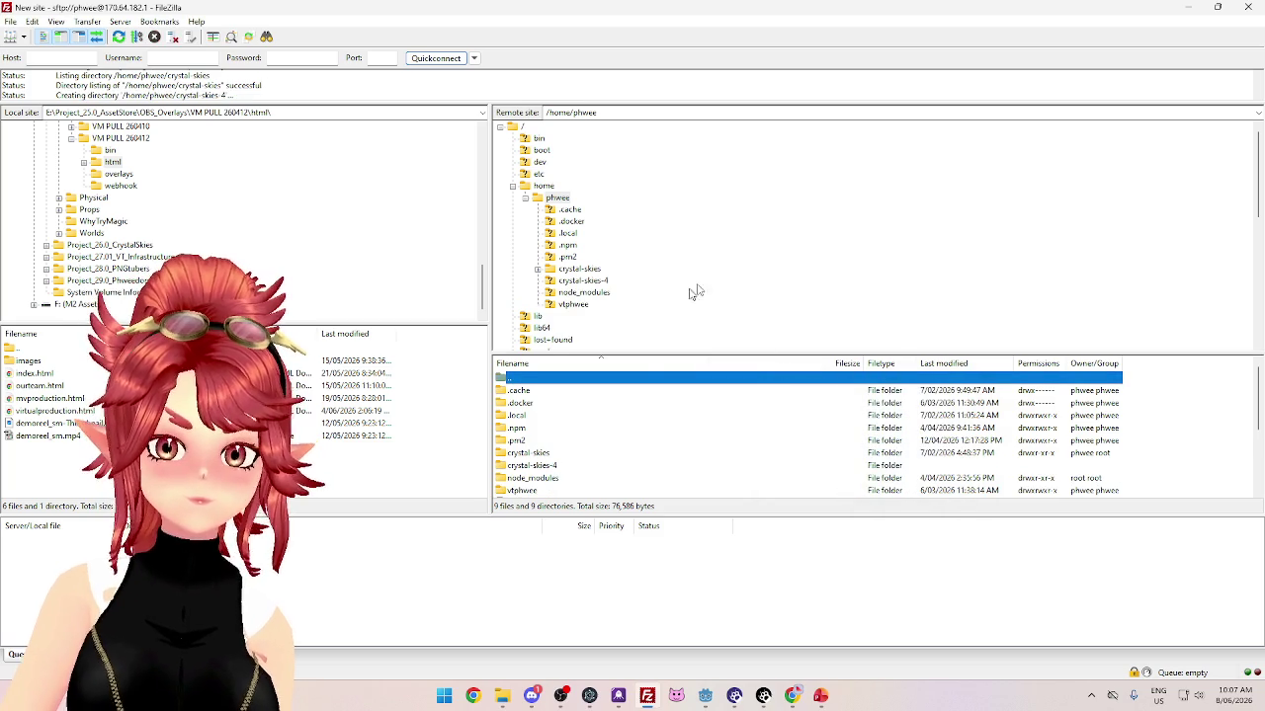
left_click(556, 283)
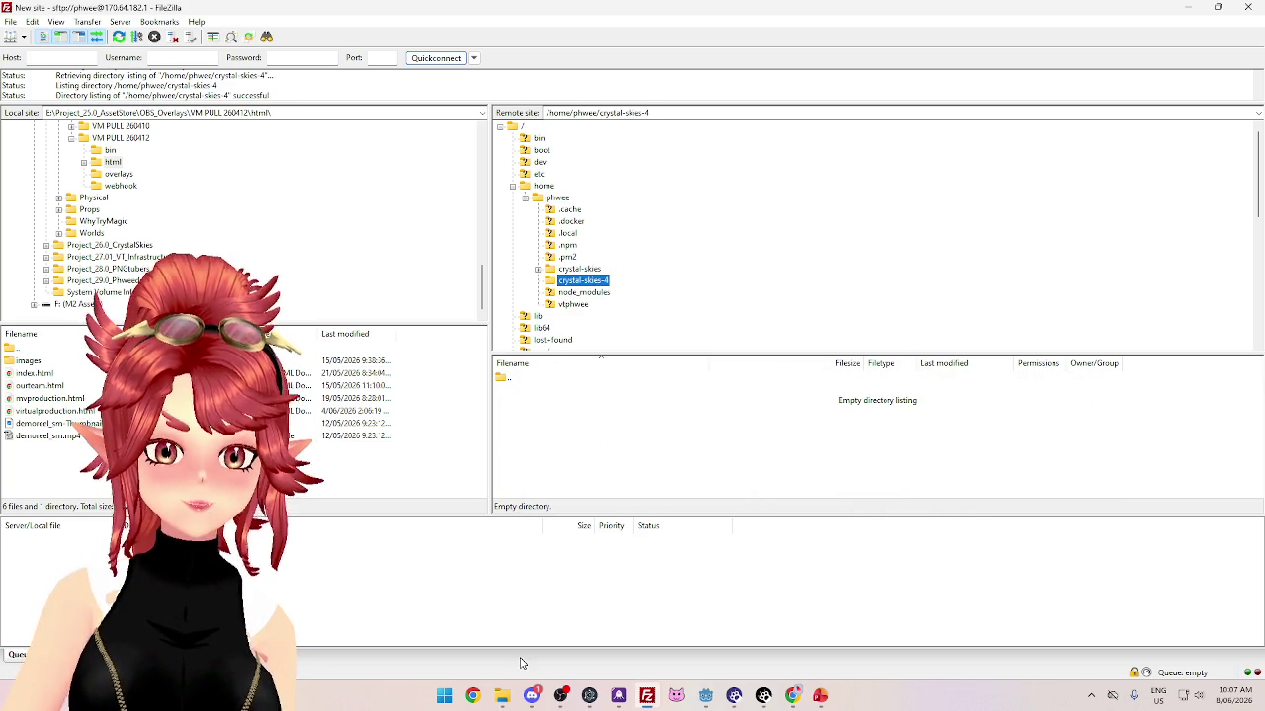
left_click(501, 701)
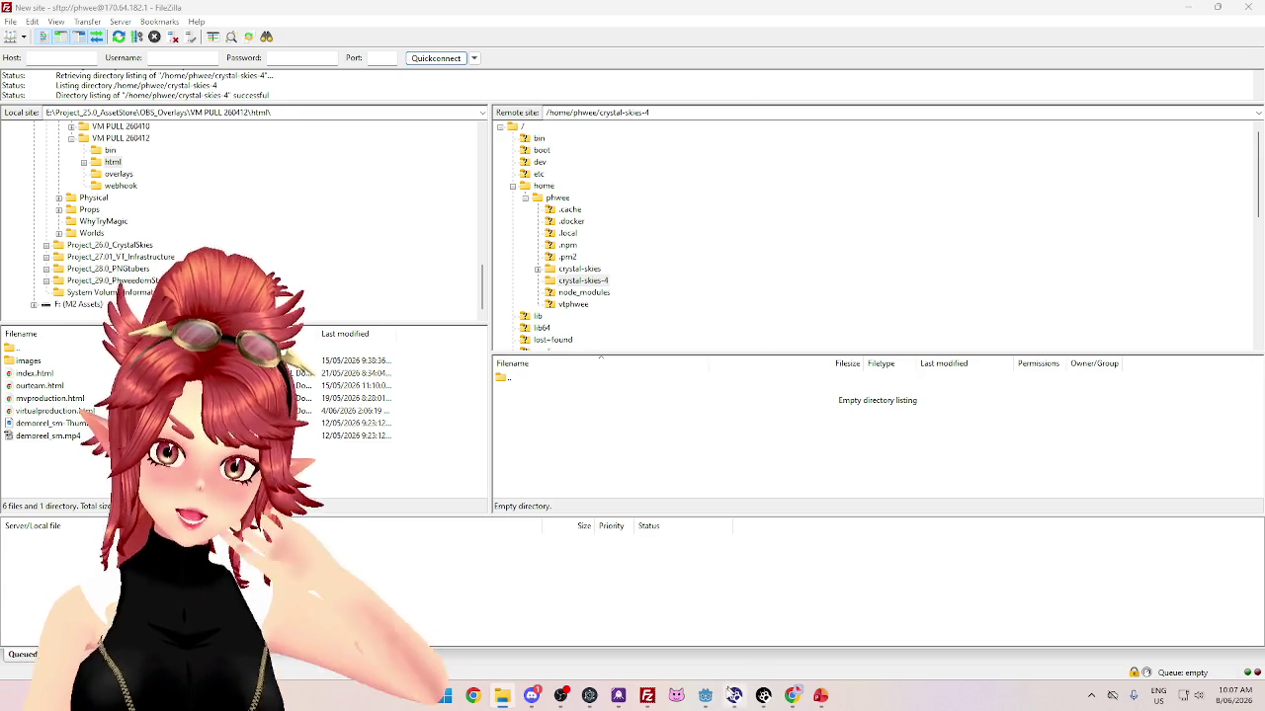
Bring the Godot coordinator project forward and browse PacketManager.gd, PhweeLog.gd and ClientManager.gd.
mouse_move(704, 695)
left_click(699, 633)
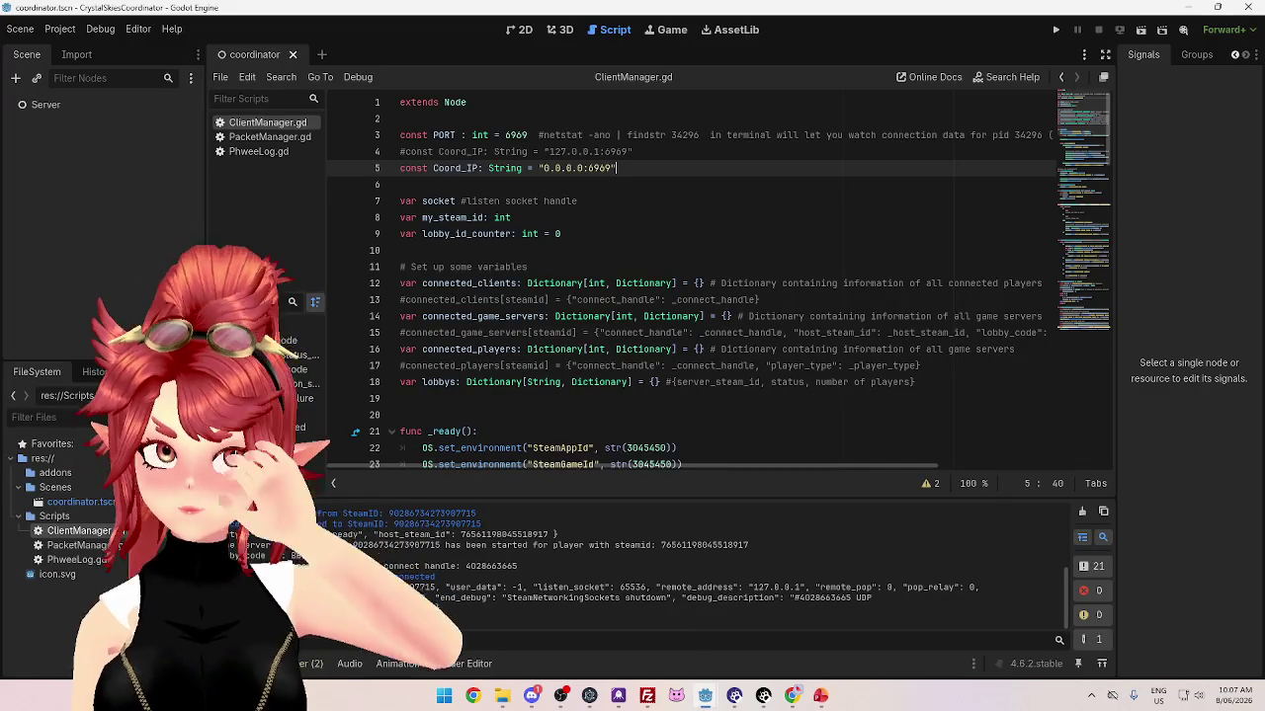
left_click(35, 31)
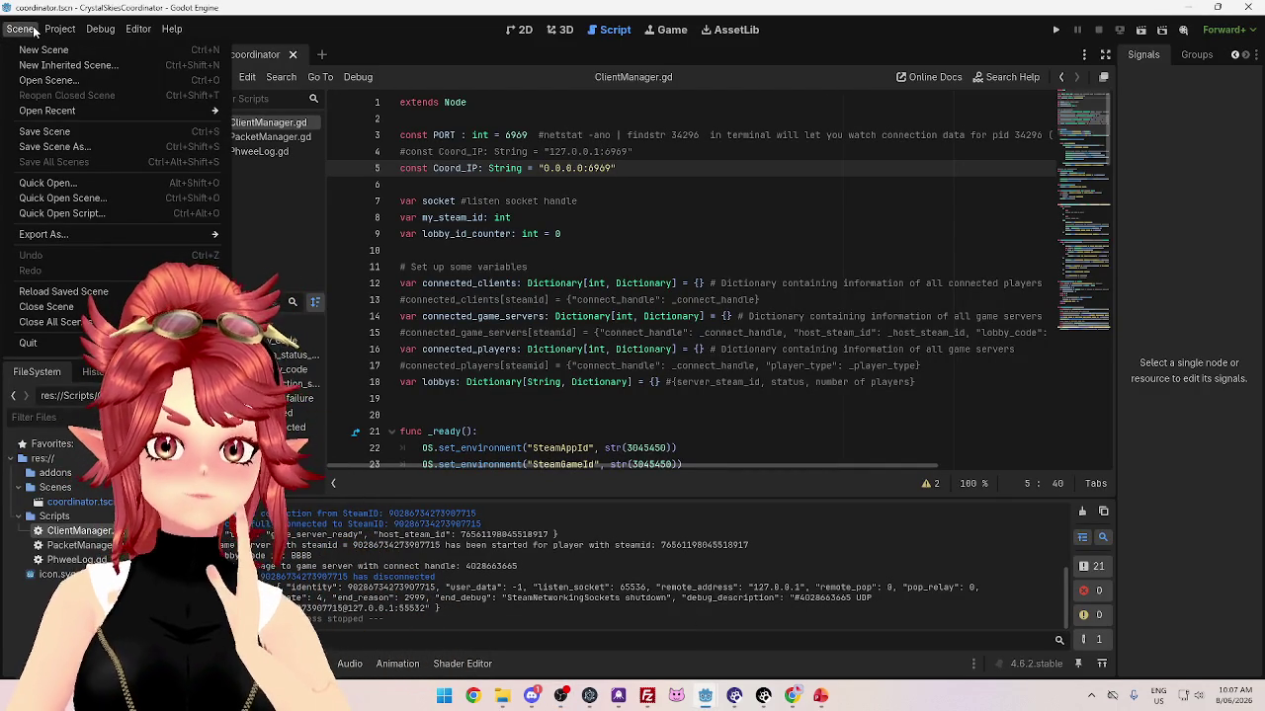
mouse_move(59, 30)
scroll(516, 293, "down", 3)
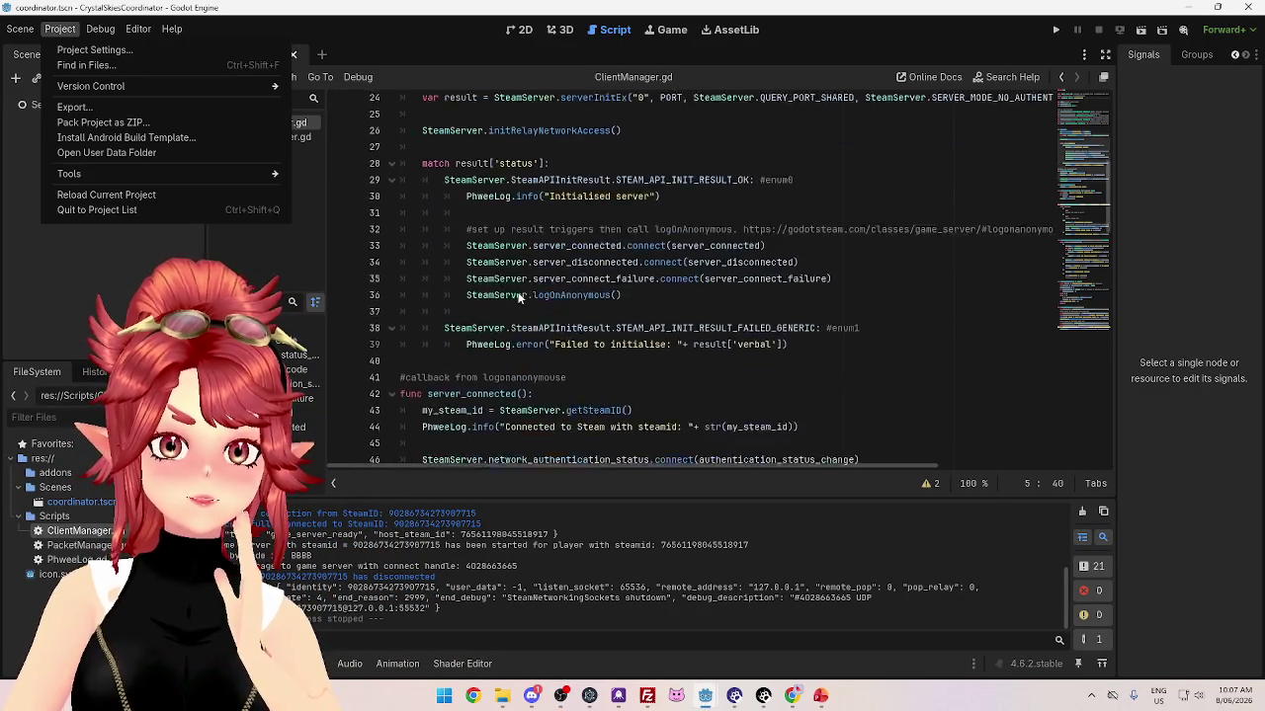
scroll(517, 293, "up", 3)
left_click(517, 293)
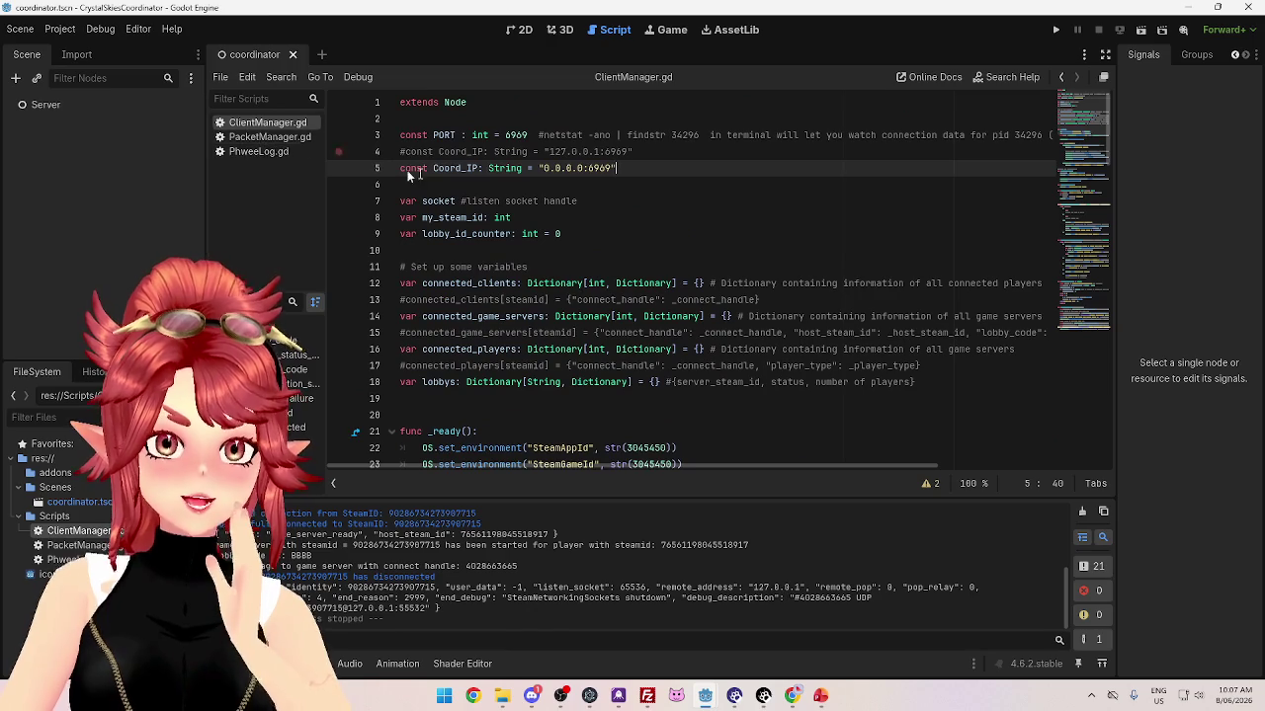
scroll(601, 238, "down", 3)
scroll(597, 241, "up", 3)
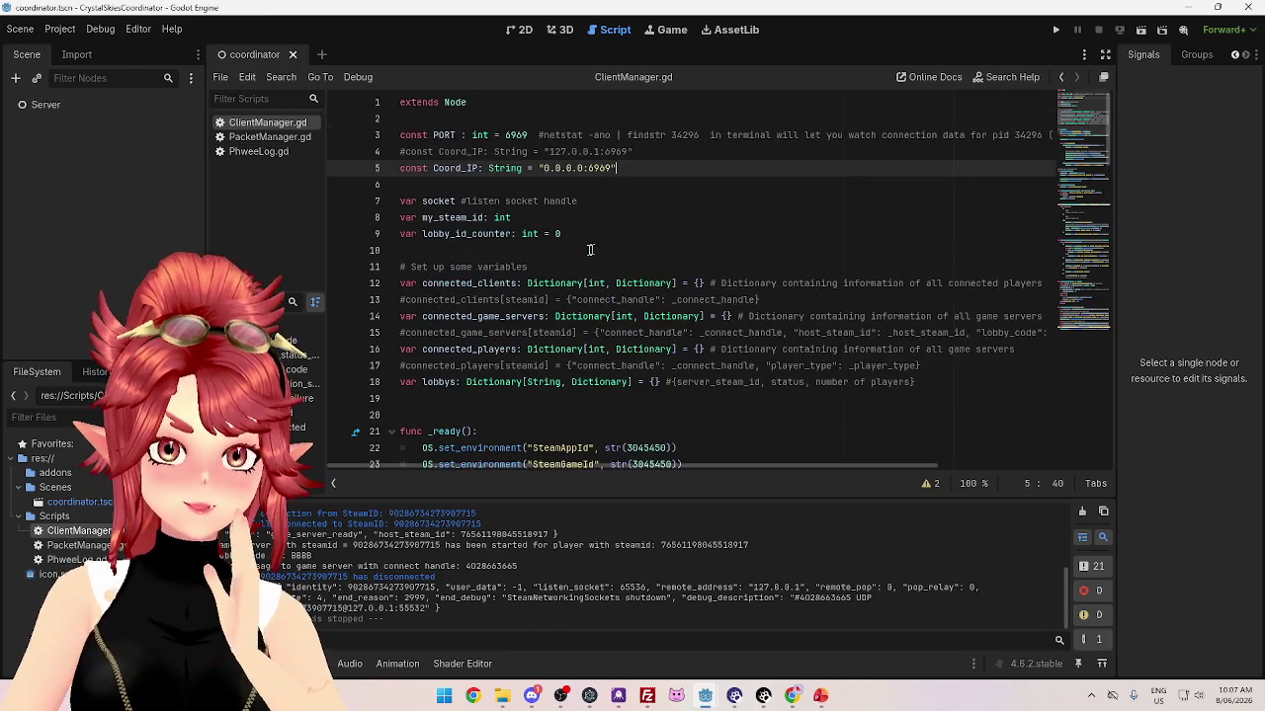
left_click(284, 138)
left_click(264, 154)
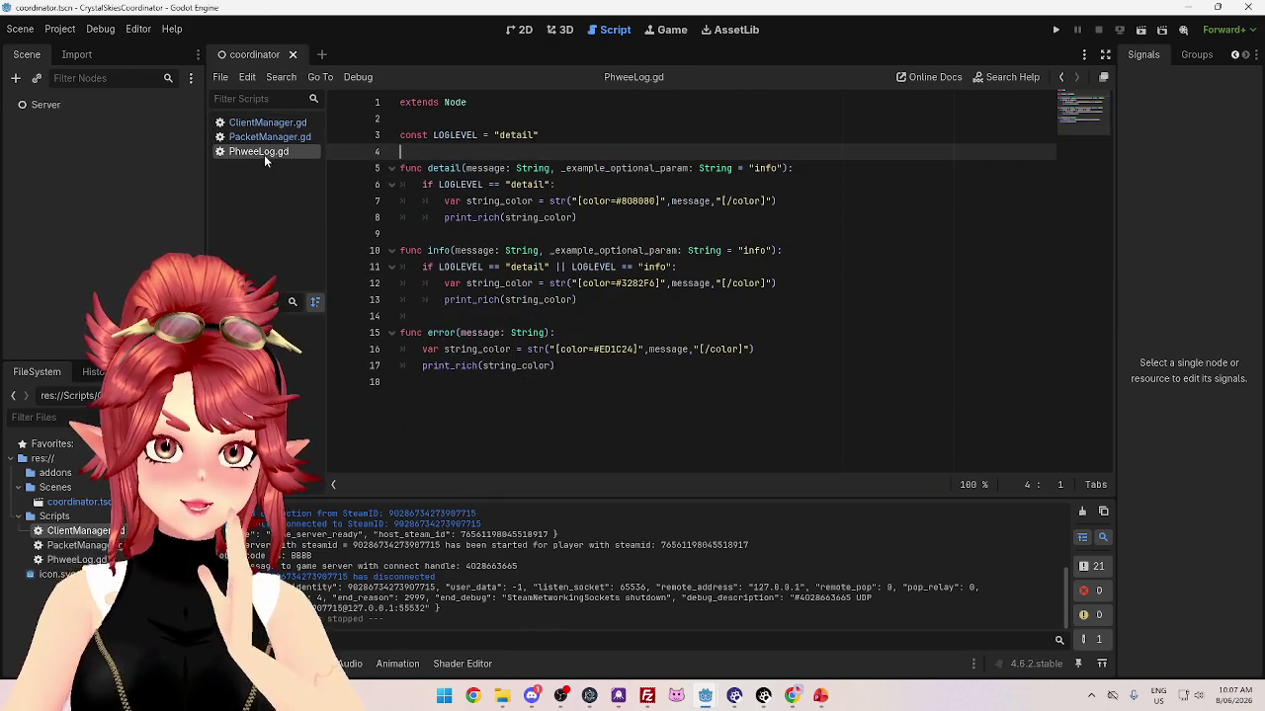
left_click(251, 123)
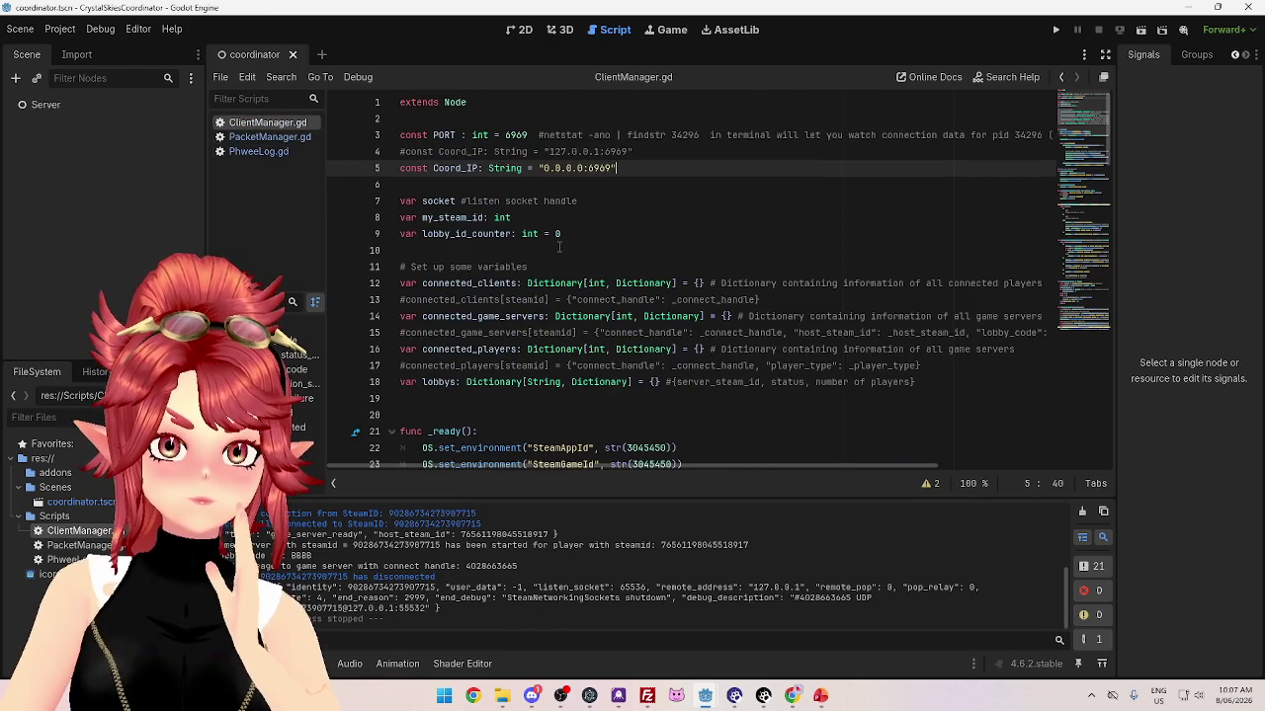
scroll(572, 184, "down", 3)
scroll(572, 183, "down", 5)
scroll(570, 188, "up", 10)
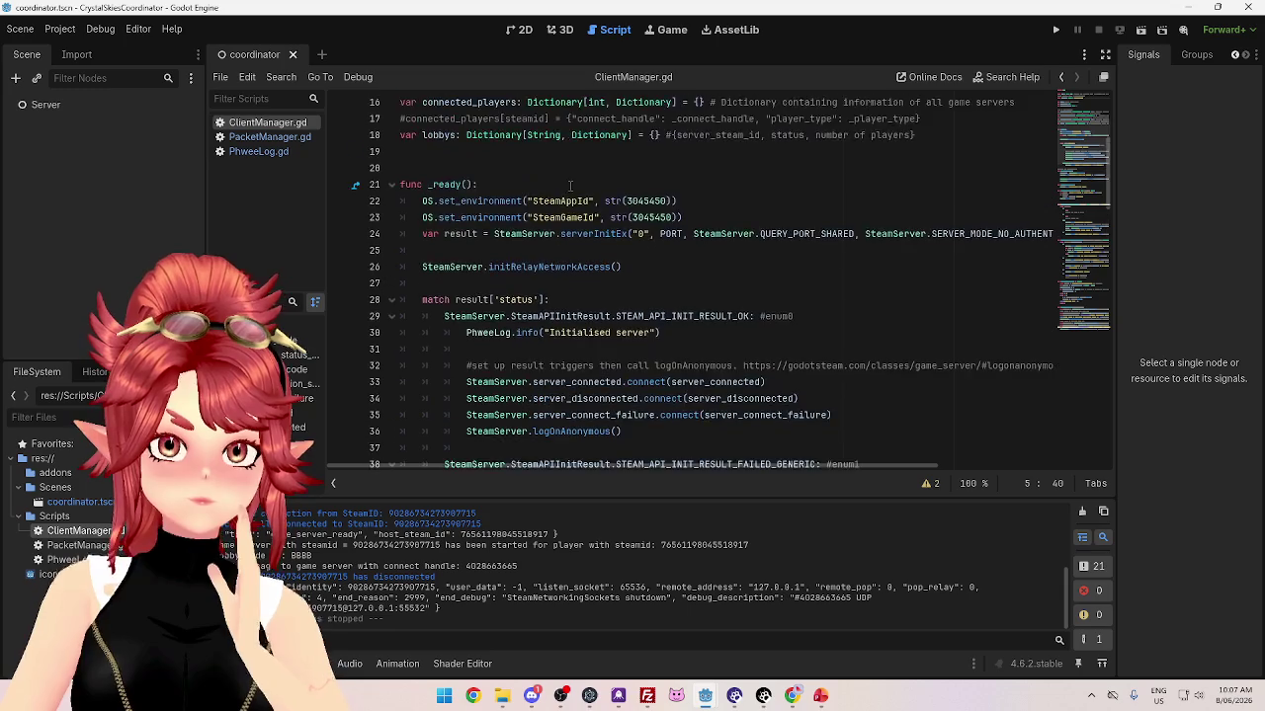
Open the Export dialog from the Project menu.
left_click(18, 31)
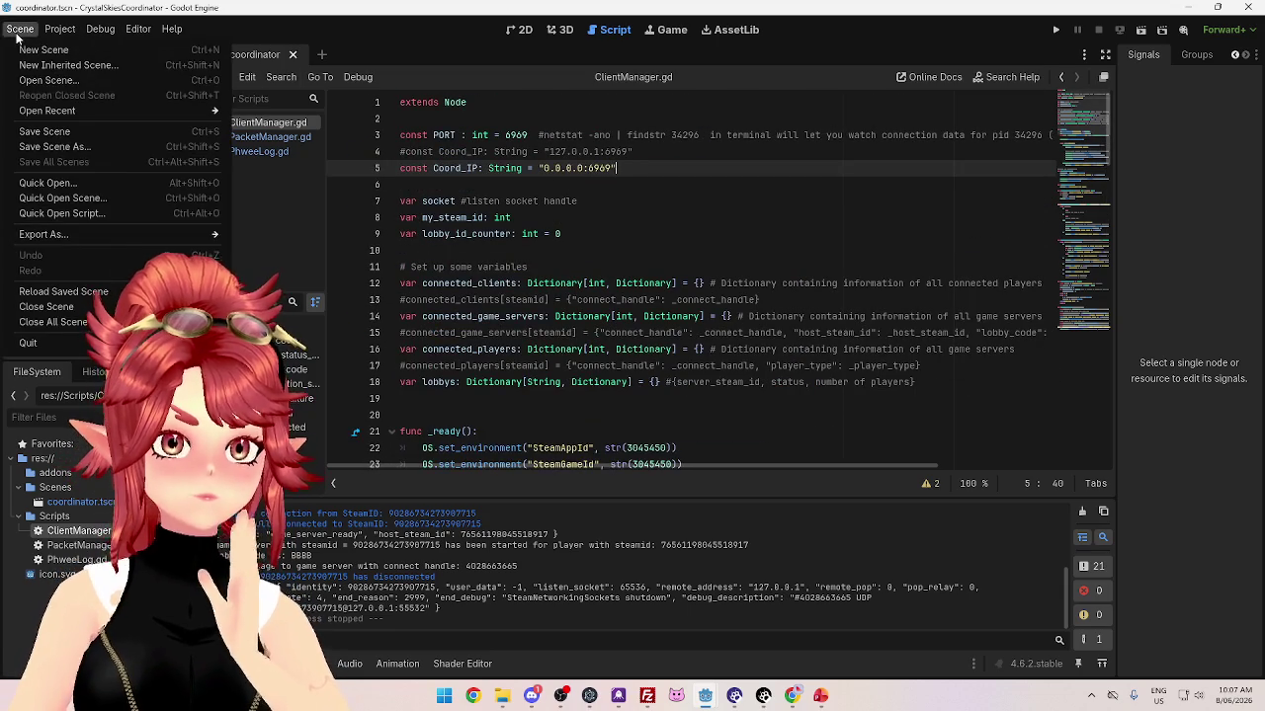
mouse_move(49, 34)
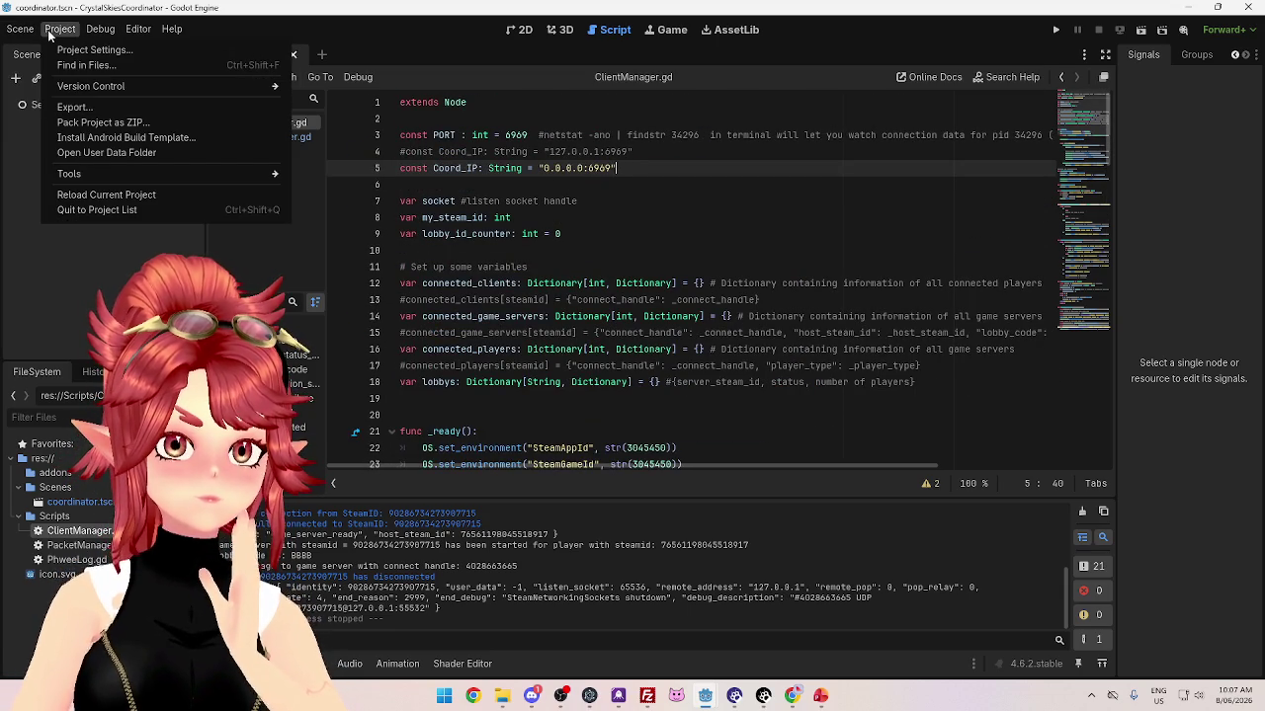
left_click(74, 106)
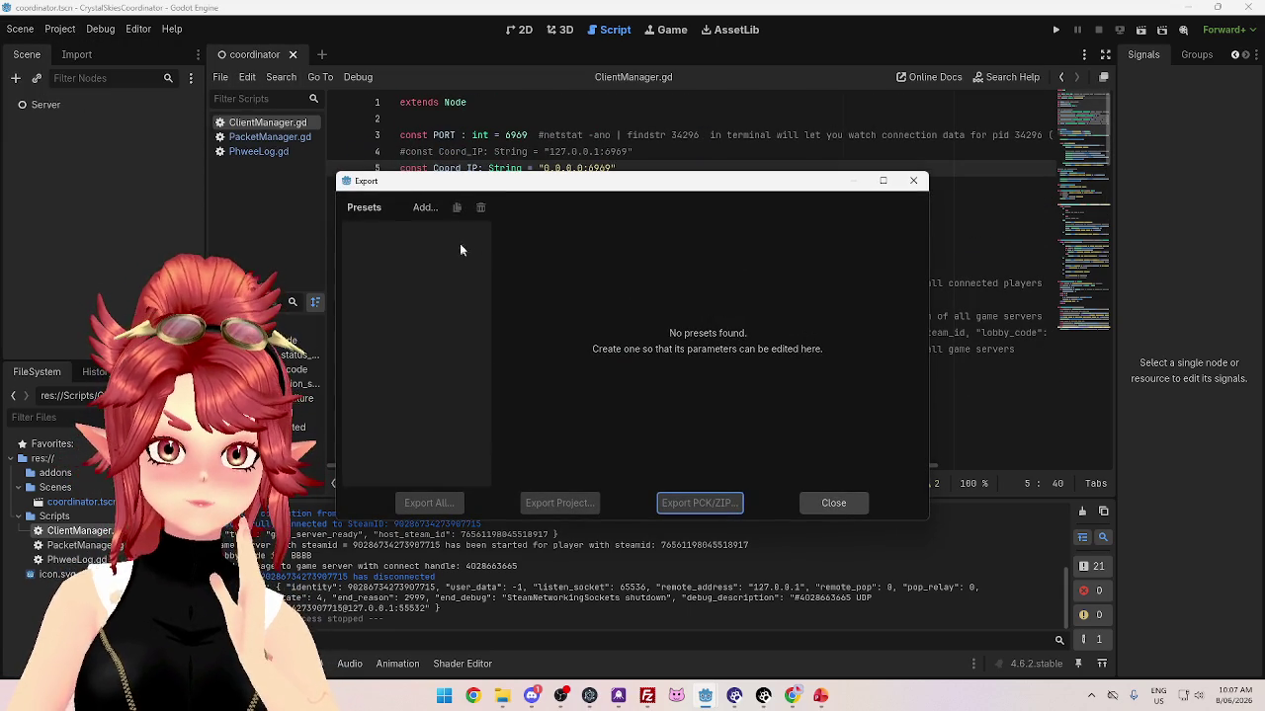
Add a Linux export preset, check its name, and enlarge the Export window.
left_click(424, 209)
left_click(474, 287)
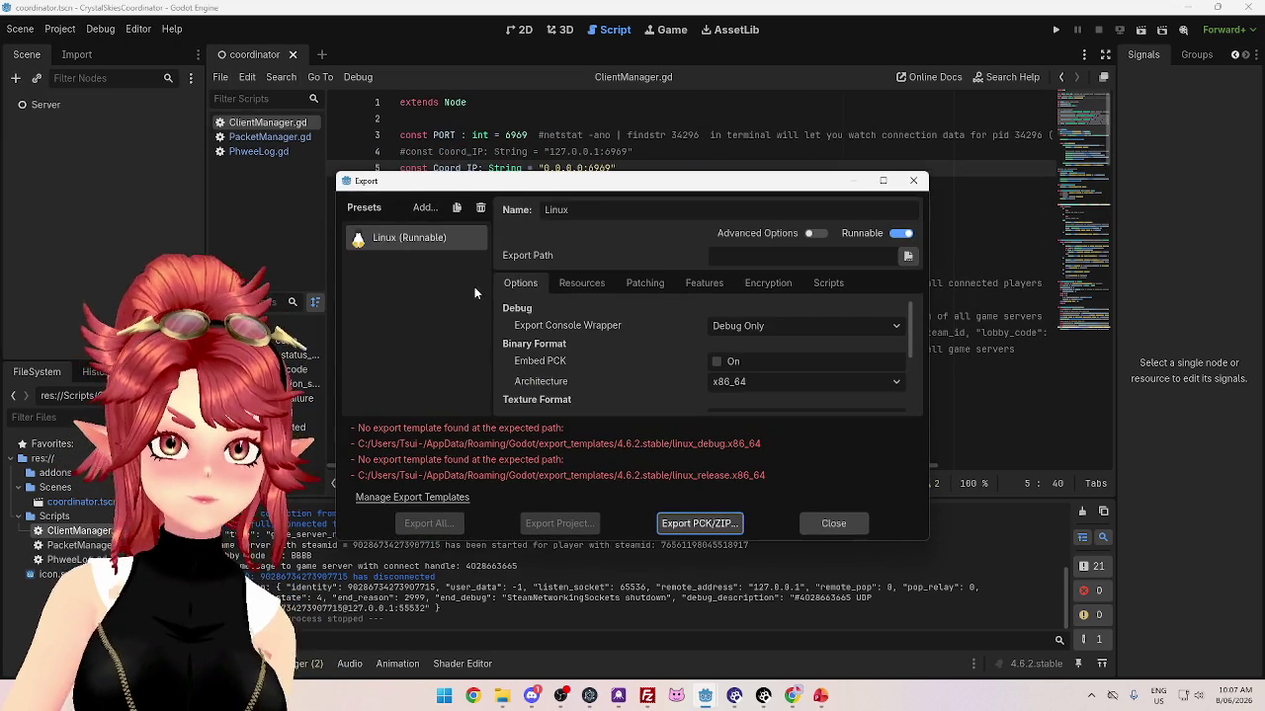
left_click(638, 211)
double_click(637, 212)
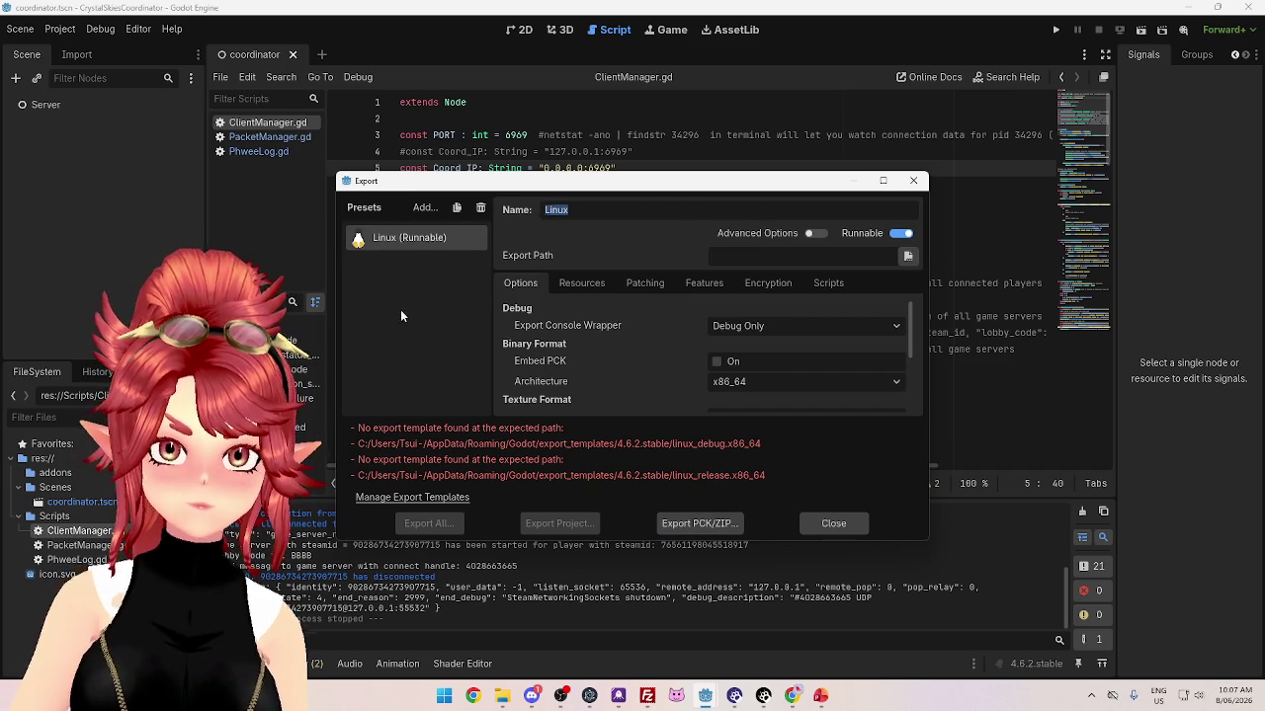
left_click_drag(785, 172, 736, 44)
mouse_move(891, 545)
left_mouse_down()
mouse_move(889, 610)
mouse_move(877, 551)
left_mouse_up()
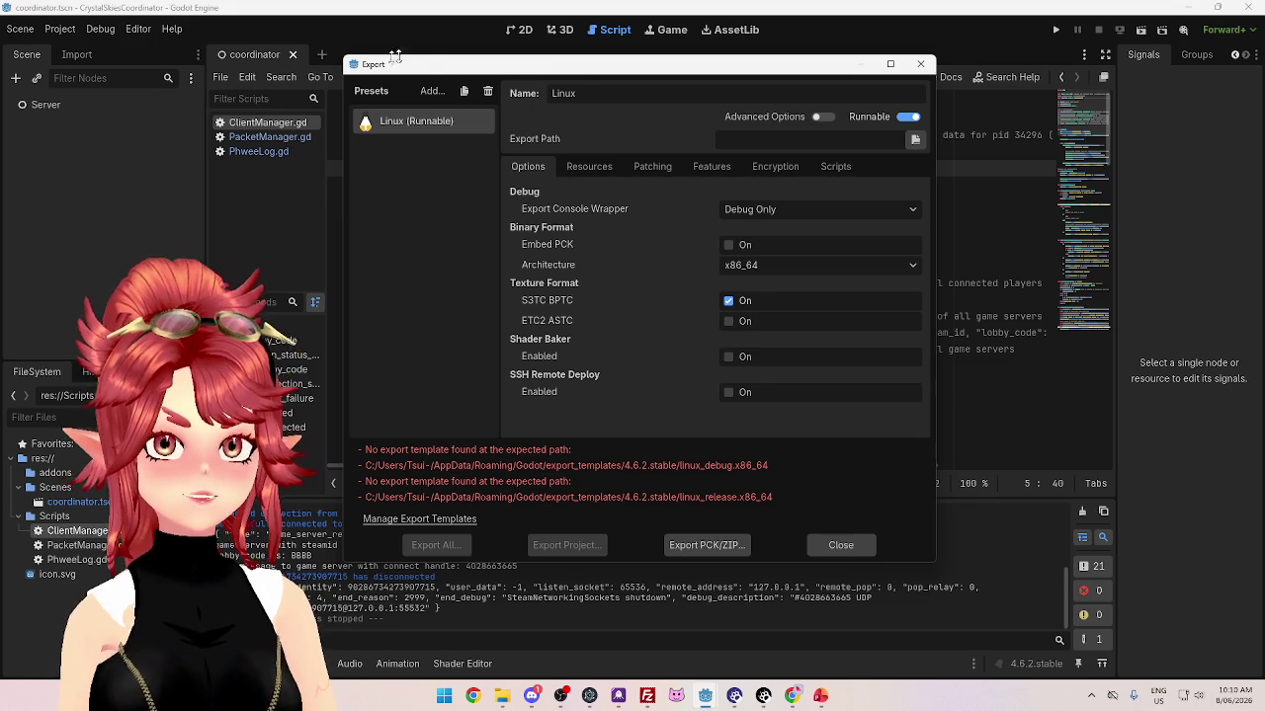
left_click_drag(453, 71, 463, 71)
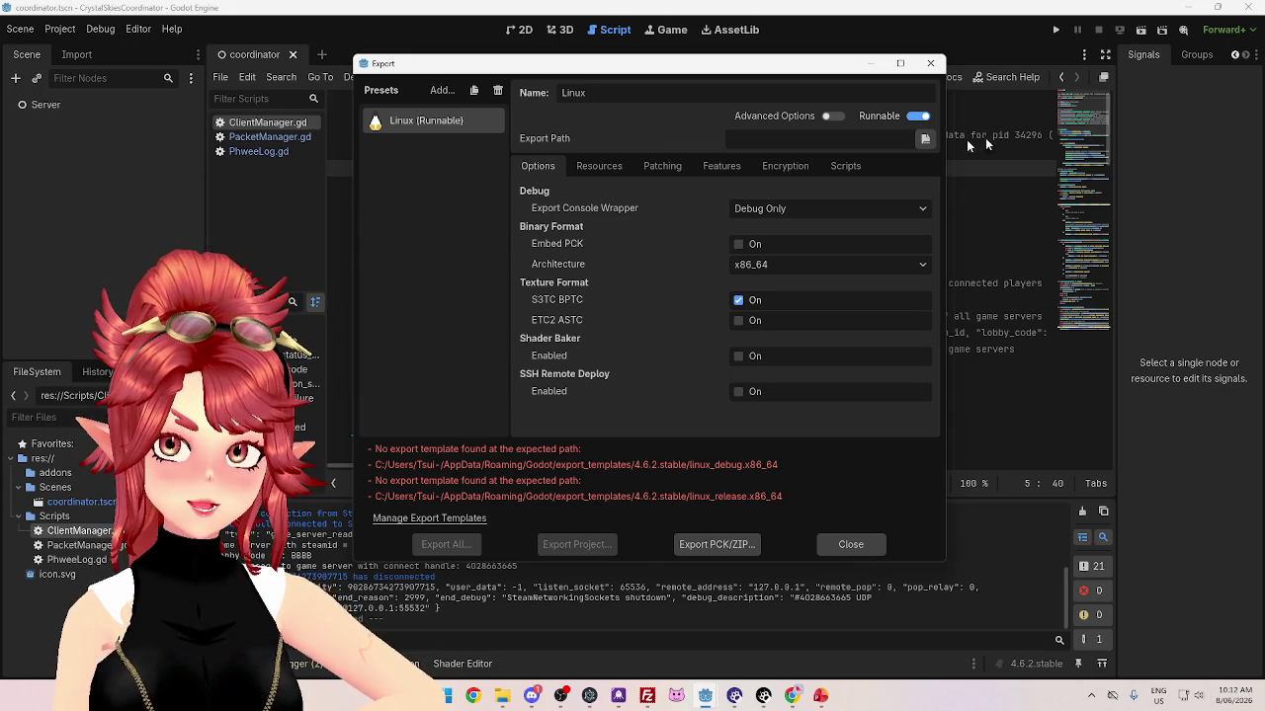
left_click(924, 139)
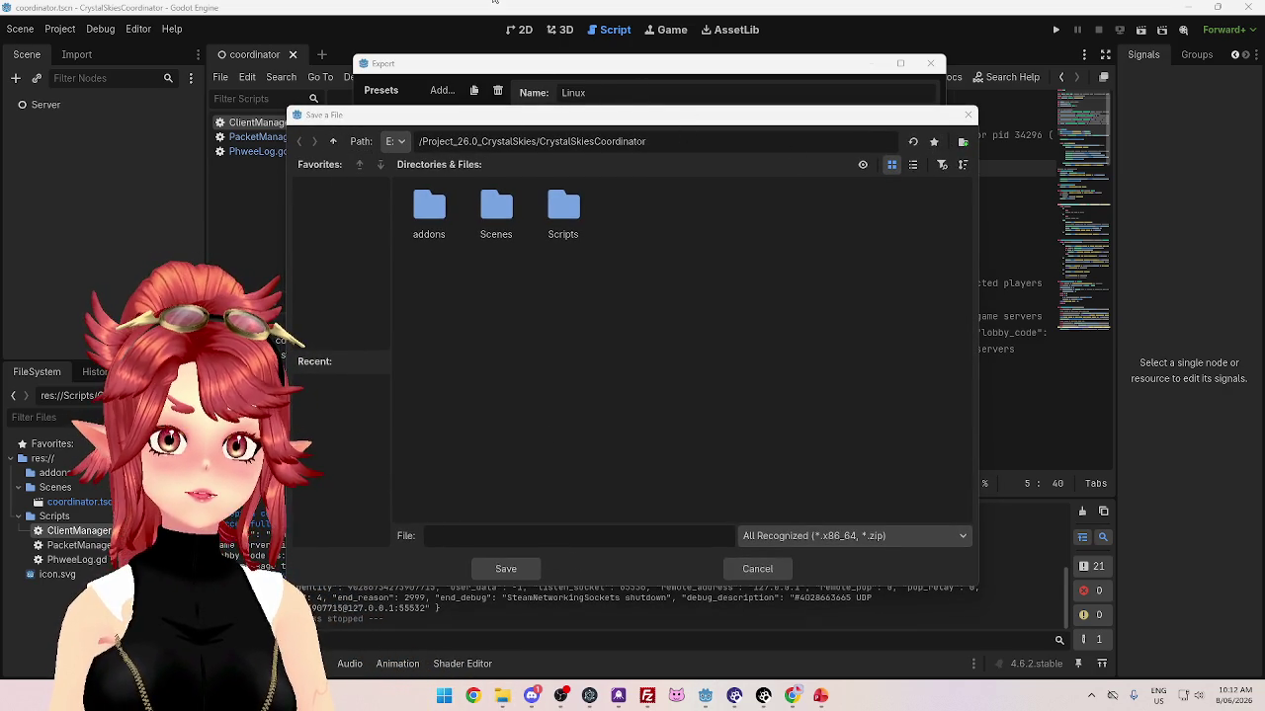
Open File Explorer to organise the export folders in the CrystalSkies archive.
left_click(502, 696)
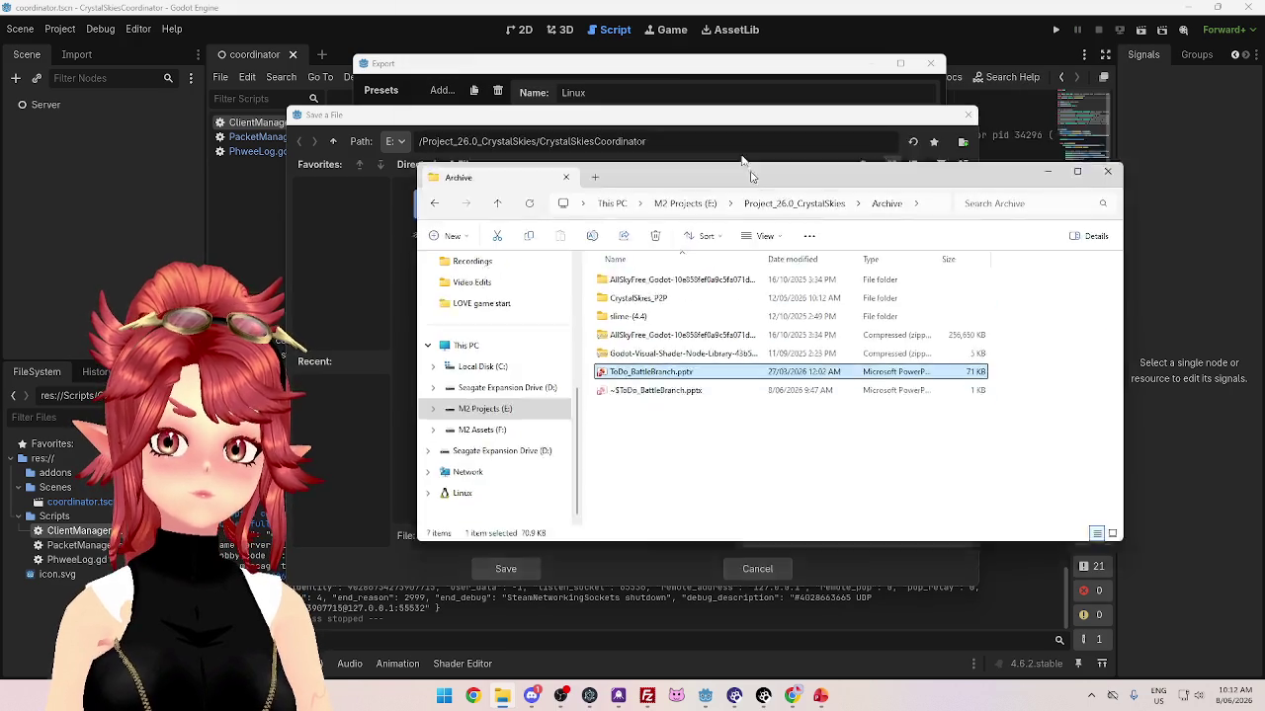
Navigate File Explorer to the Exports folder in Project_26.0_CrystalSkies.
key("BackSpace")
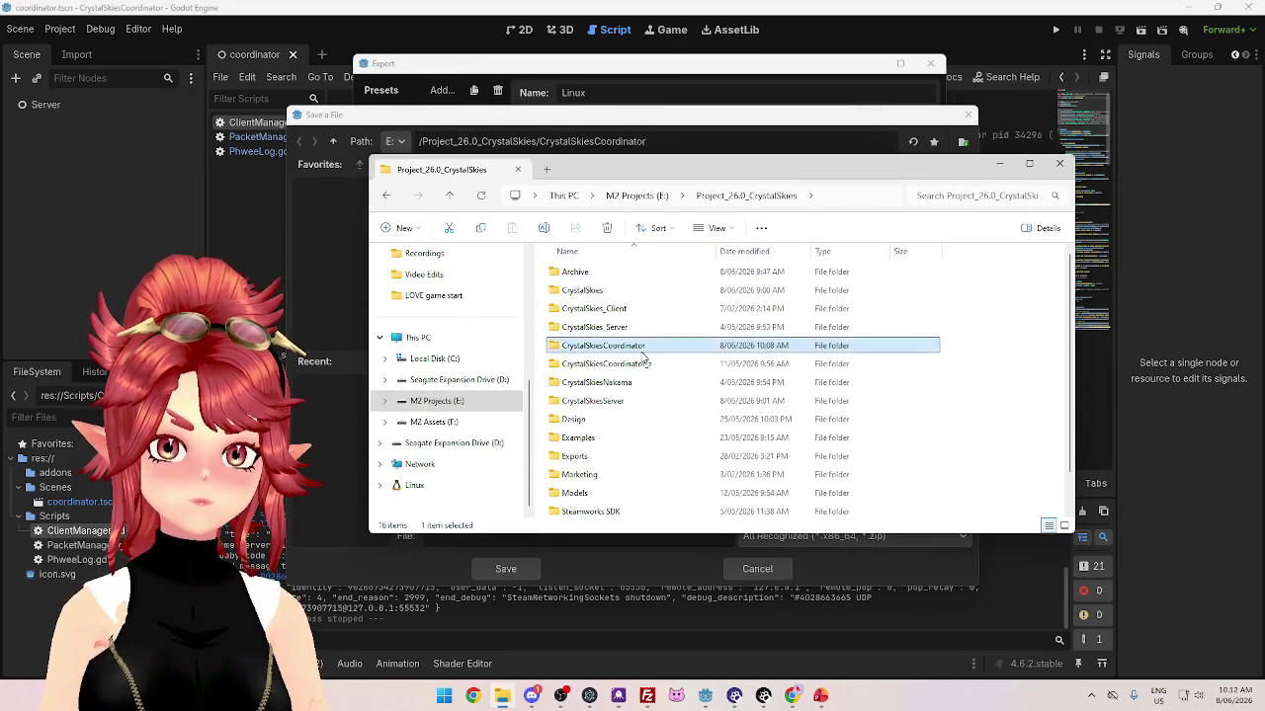
double_click(632, 345)
left_click(652, 198)
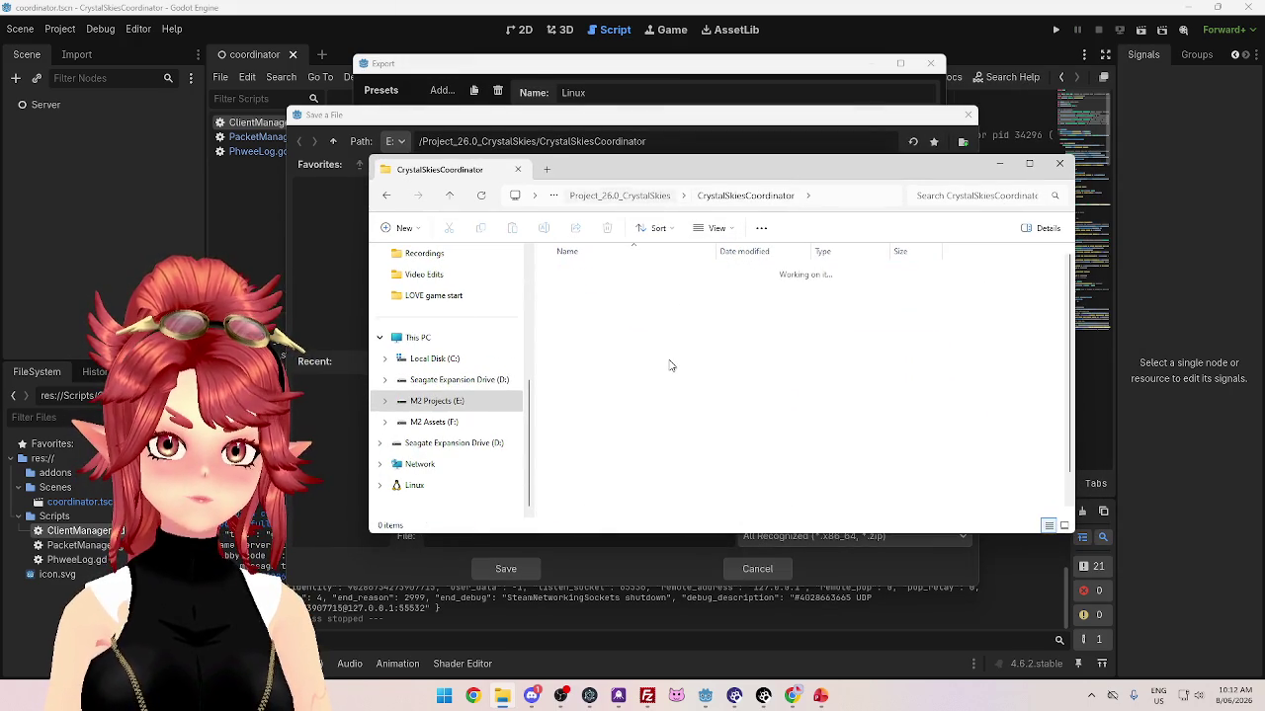
left_click(606, 420)
double_click(605, 420)
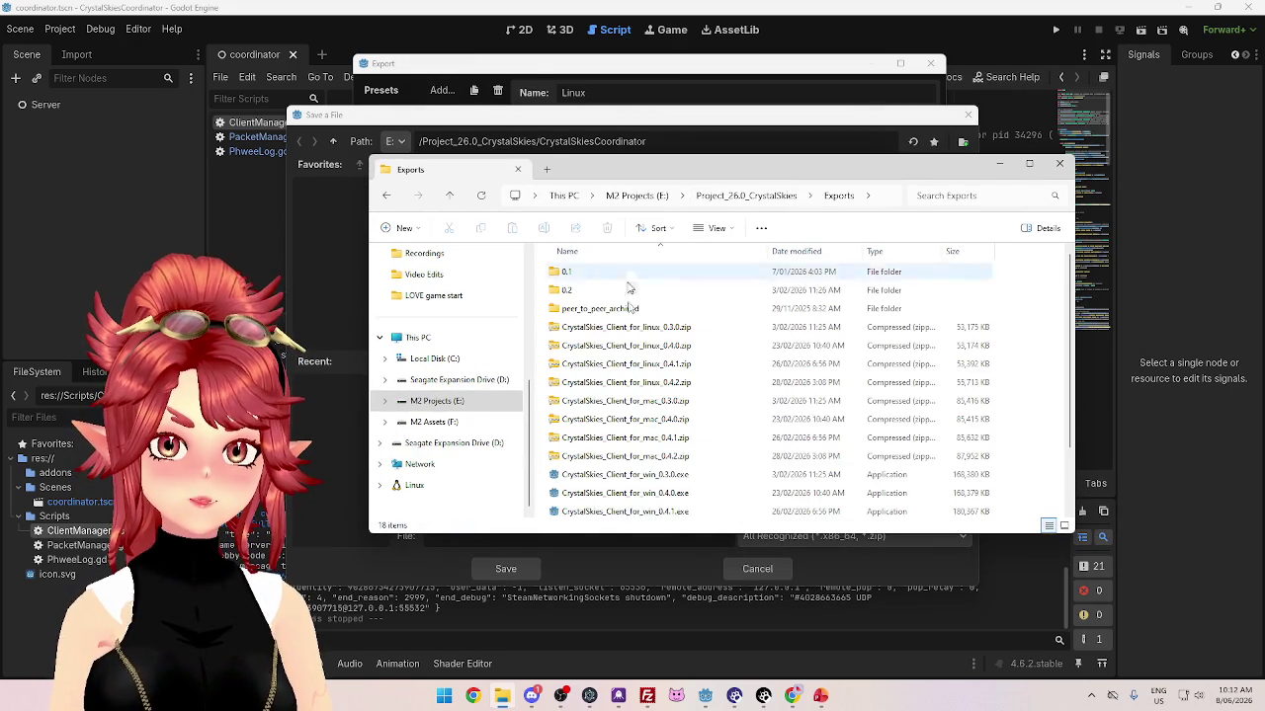
scroll(591, 306, "down", 2)
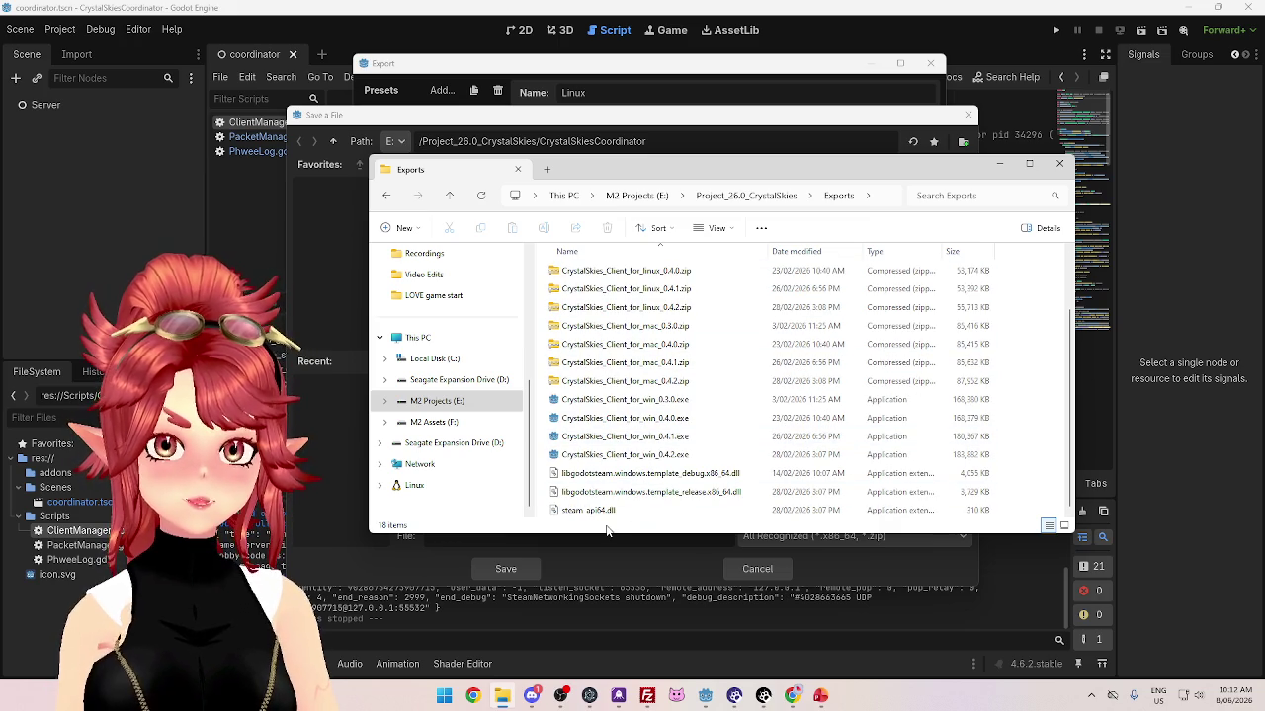
Create a new folder in Exports and move all the older builds into it.
left_click(405, 228)
scroll(410, 249, "up", 2)
left_click(414, 254)
type("CrystalSkies_v0.4.3")
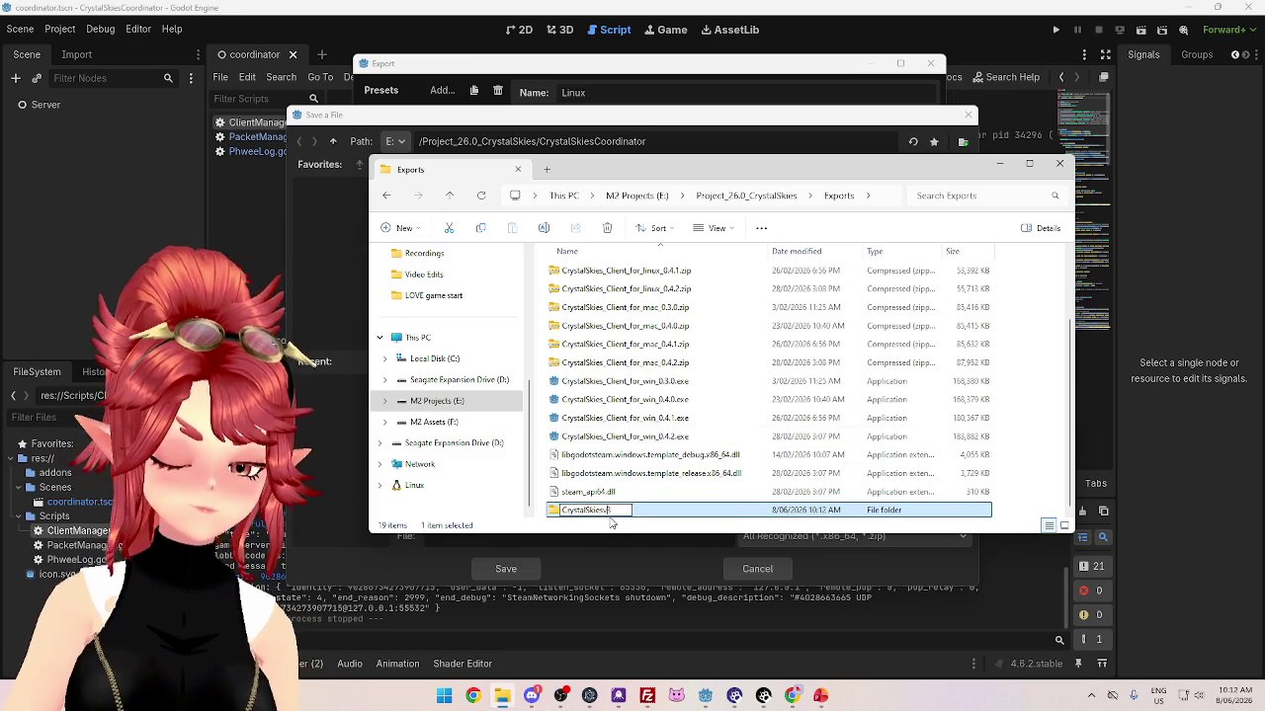
left_click_drag(626, 485, 604, 278)
scroll(612, 474, "down", 2)
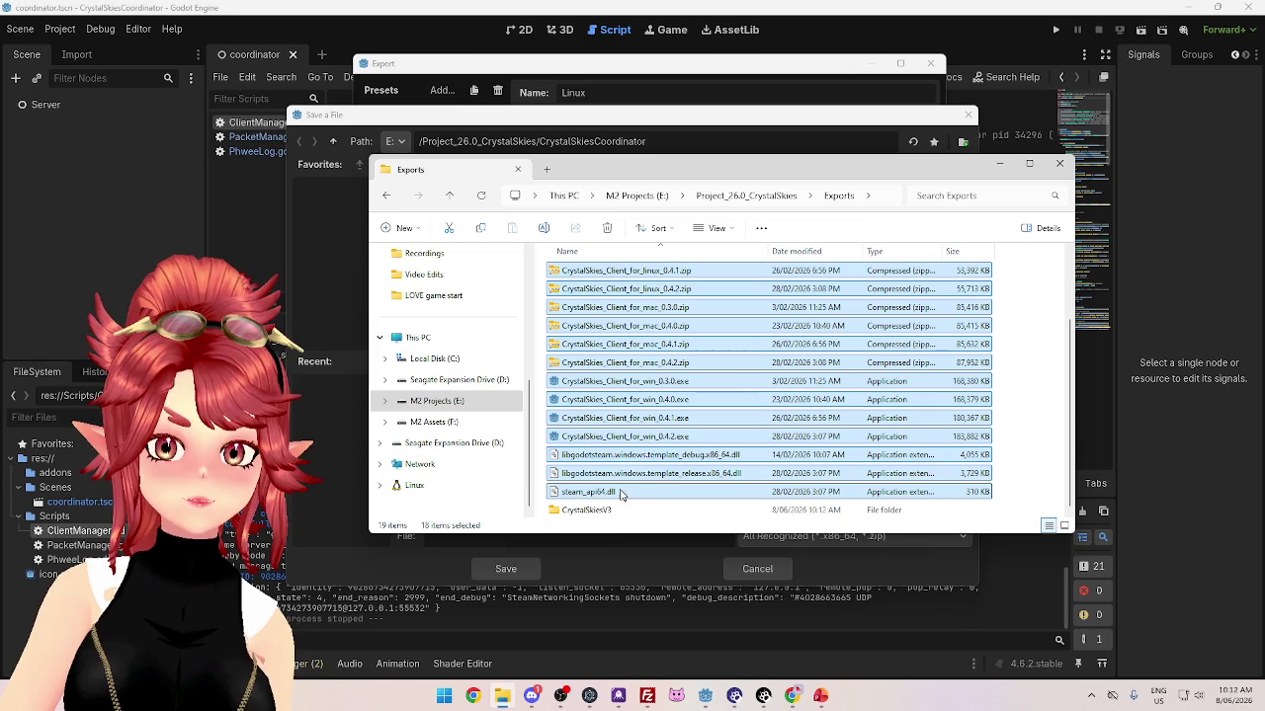
left_click_drag(642, 492, 615, 514)
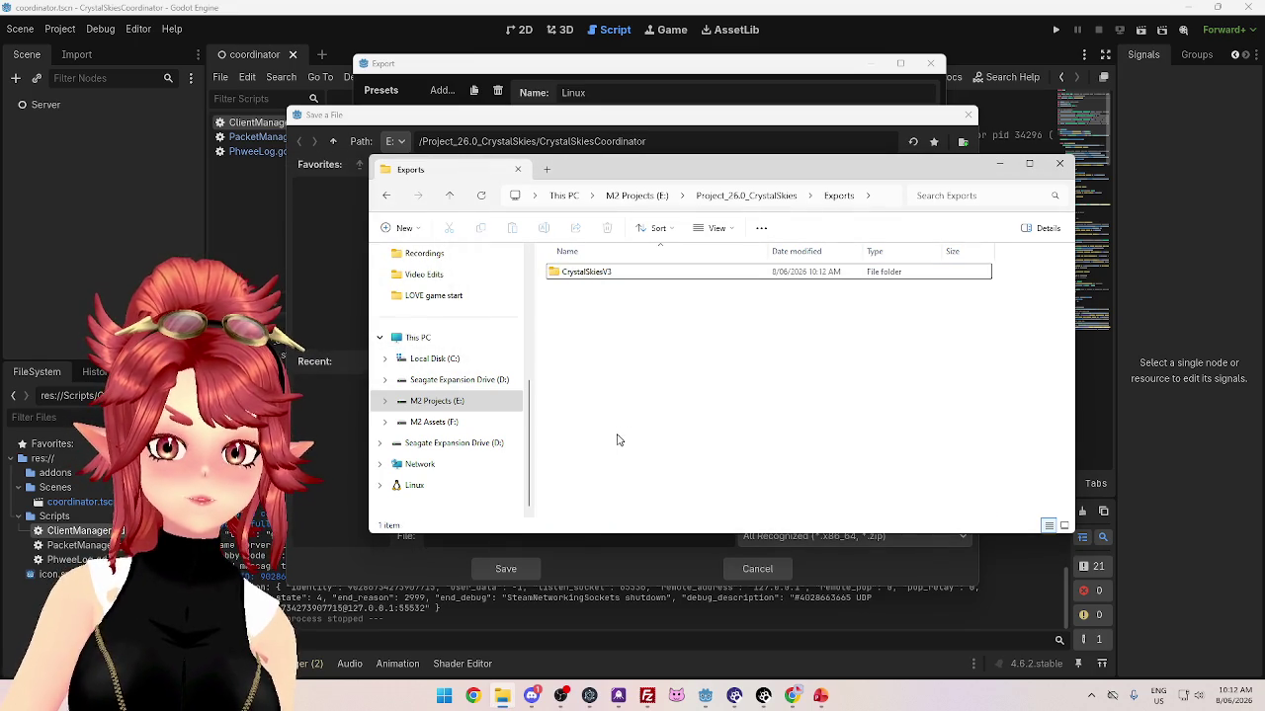
Create a new empty folder named CrystalSkiesV4 in Exports.
right_click(618, 436)
mouse_move(636, 446)
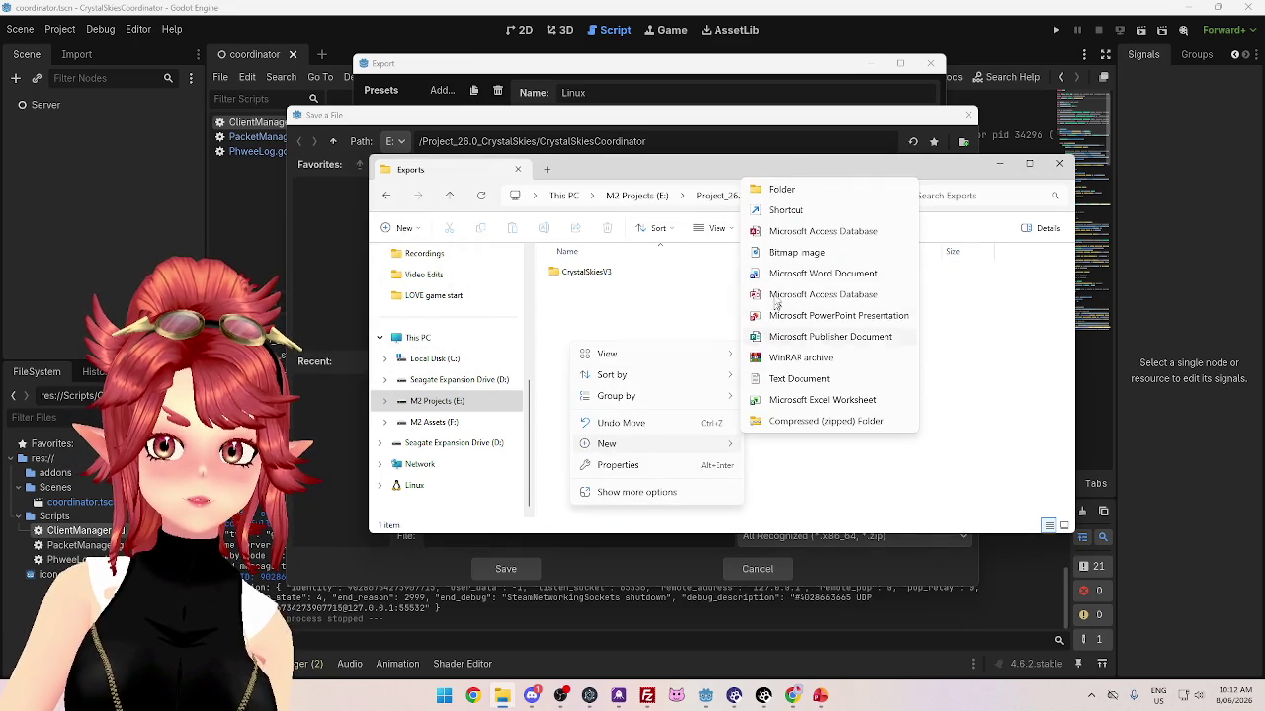
left_click(779, 197)
type("rystalSkies")
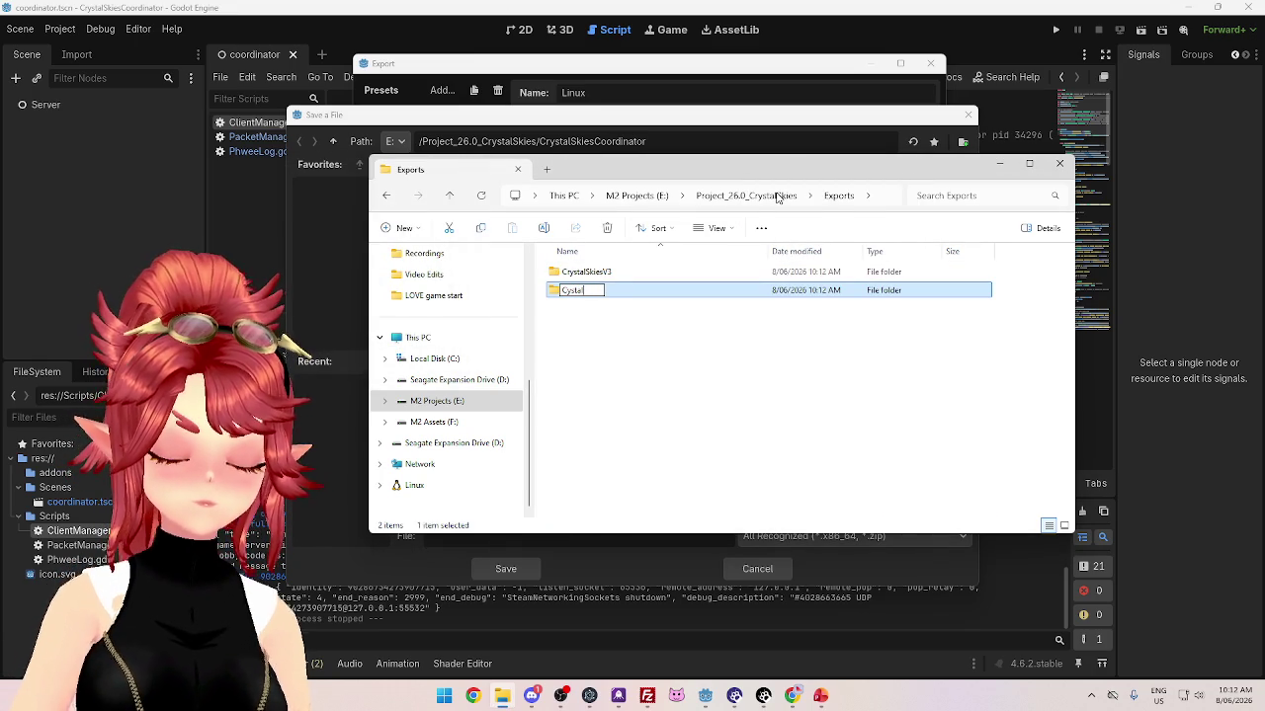
type("V4")
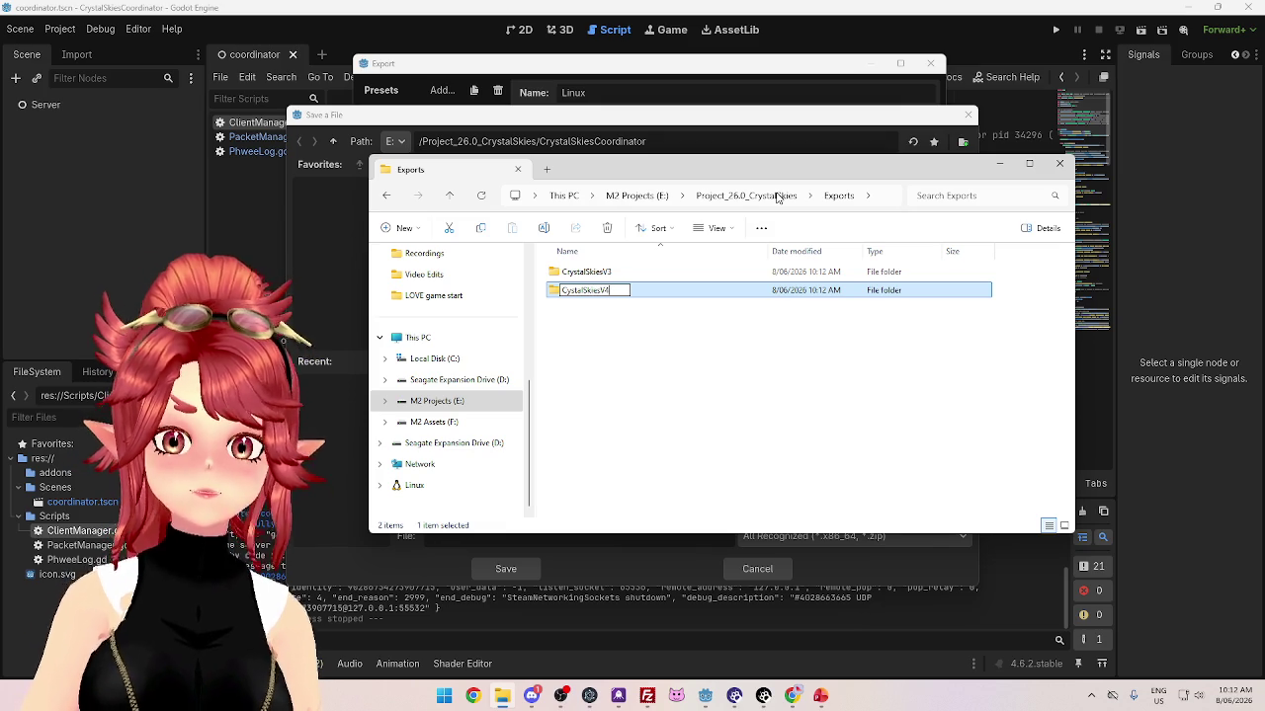
key("Return")
left_click(733, 124)
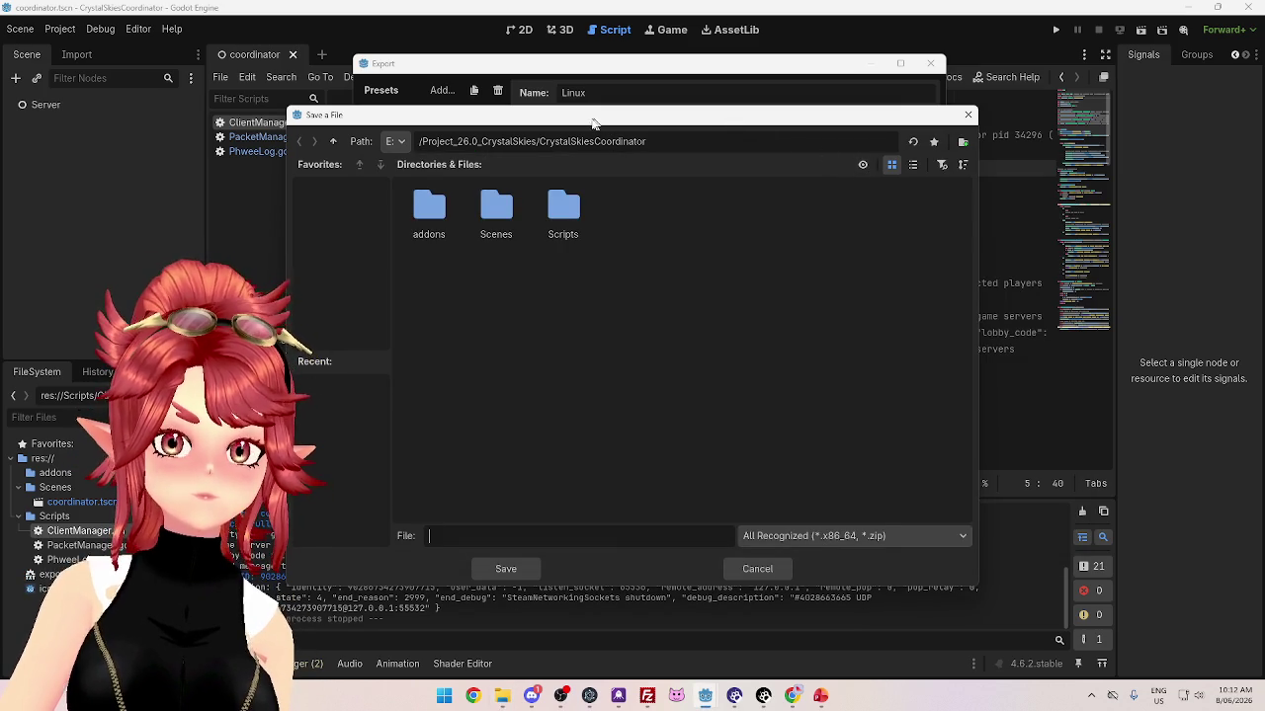
Browse the save dialog to Exports/CrystalSkiesV4 and enter the file name CrystalSkiesCoordinator.
left_click(333, 142)
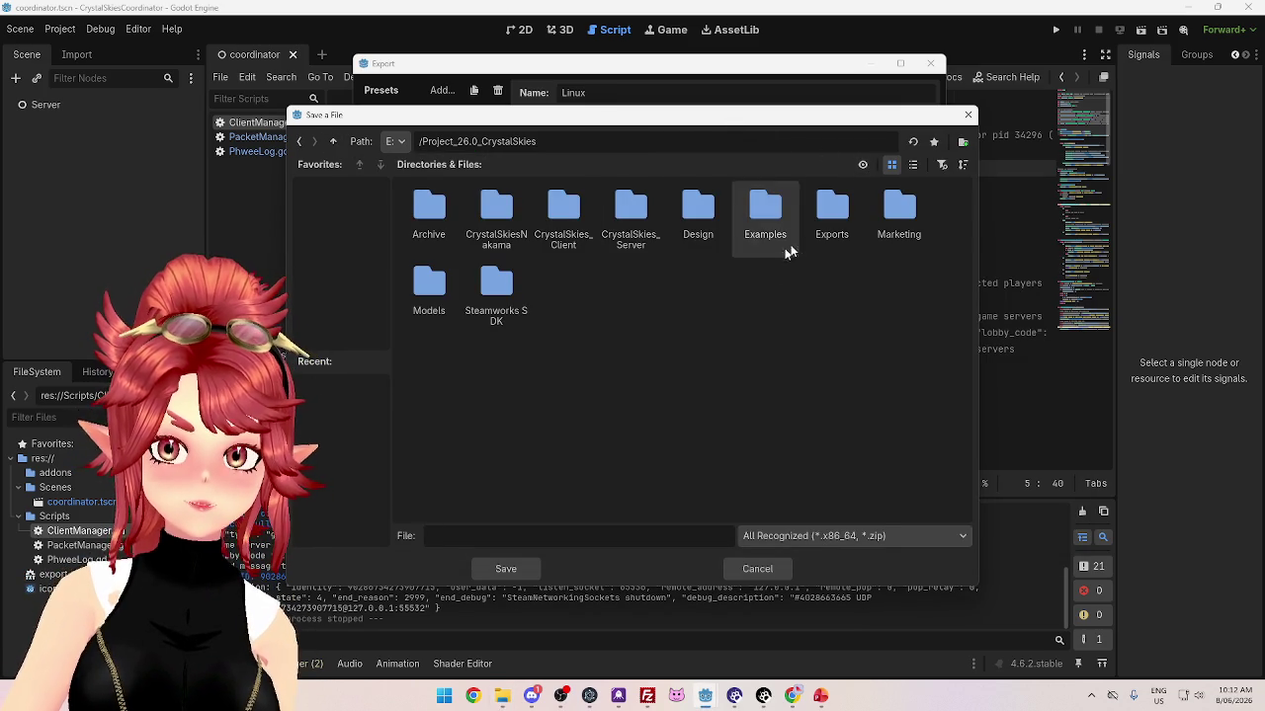
double_click(823, 227)
double_click(502, 213)
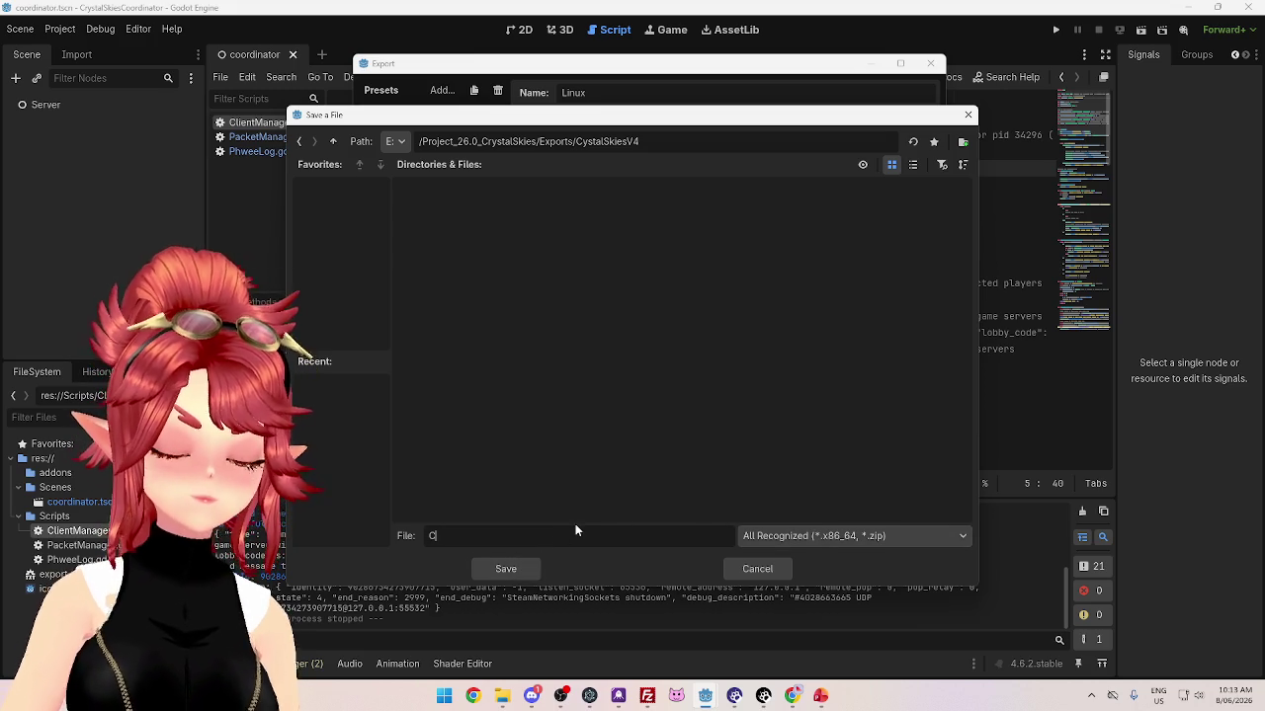
type("CrystalSkiesCoordinator")
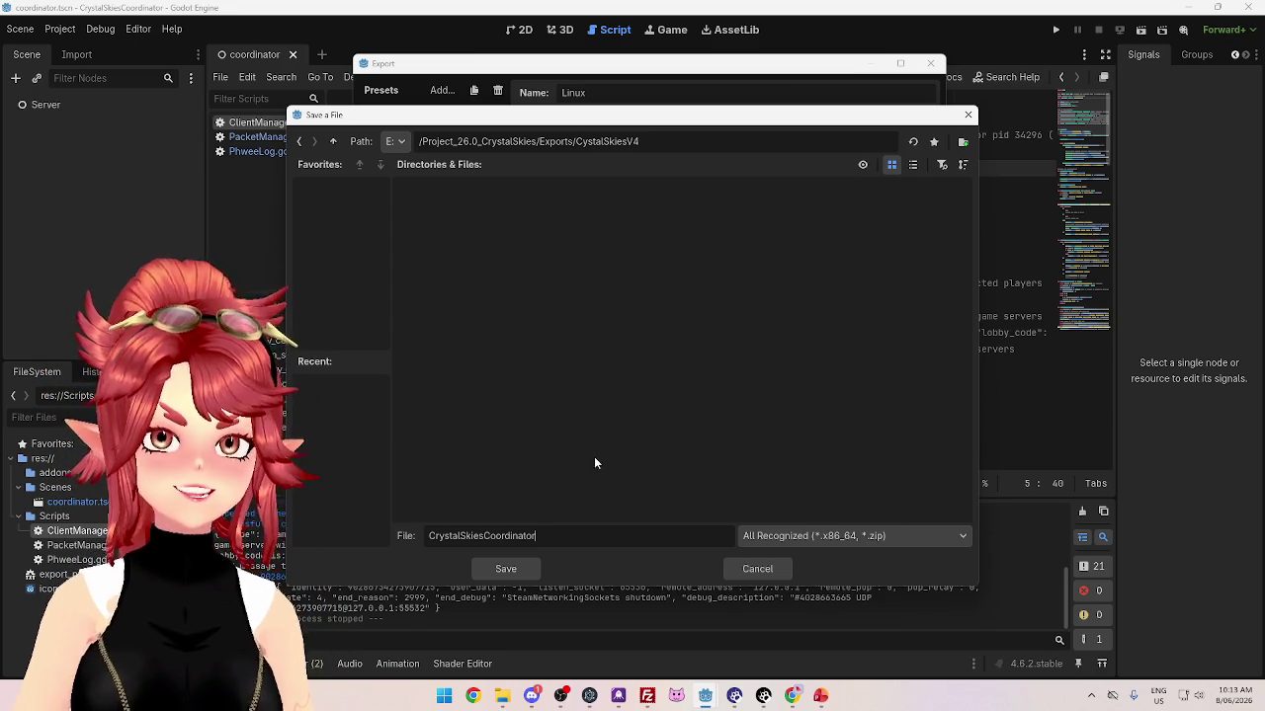
Switch the file type filter to *.zip after the invalid-extension alert.
left_click(511, 570)
left_click(632, 371)
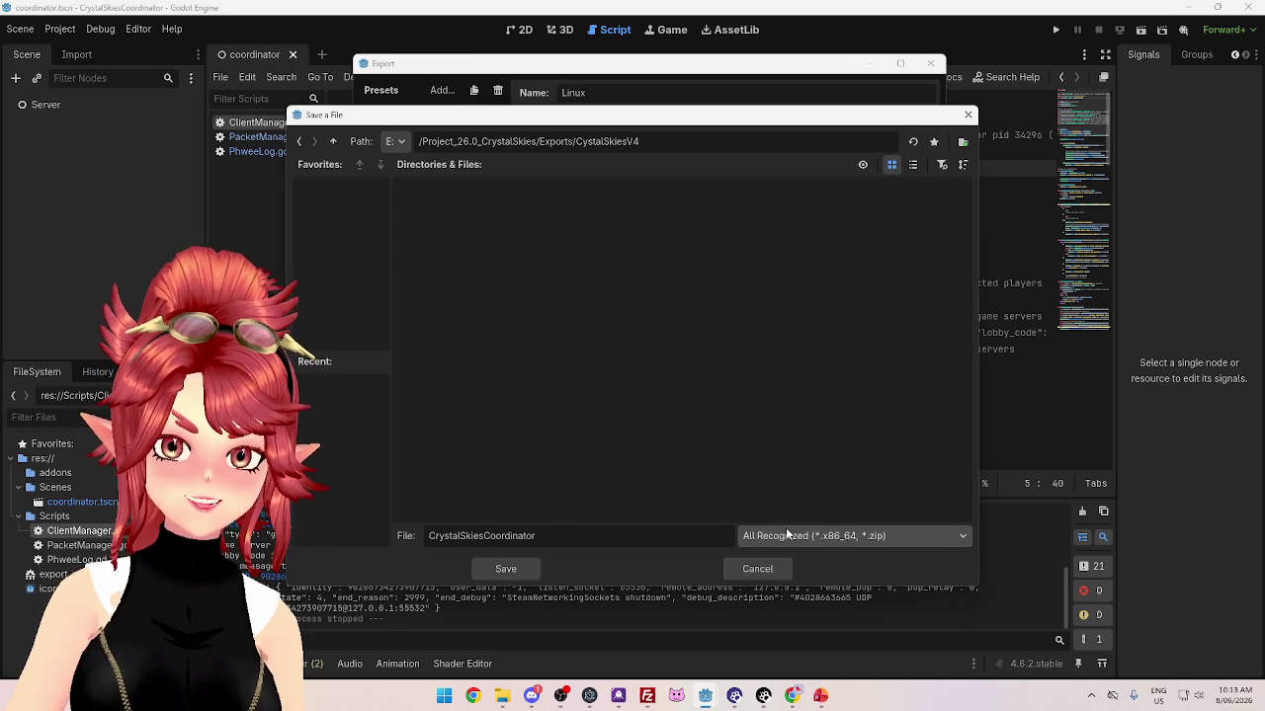
left_click(787, 534)
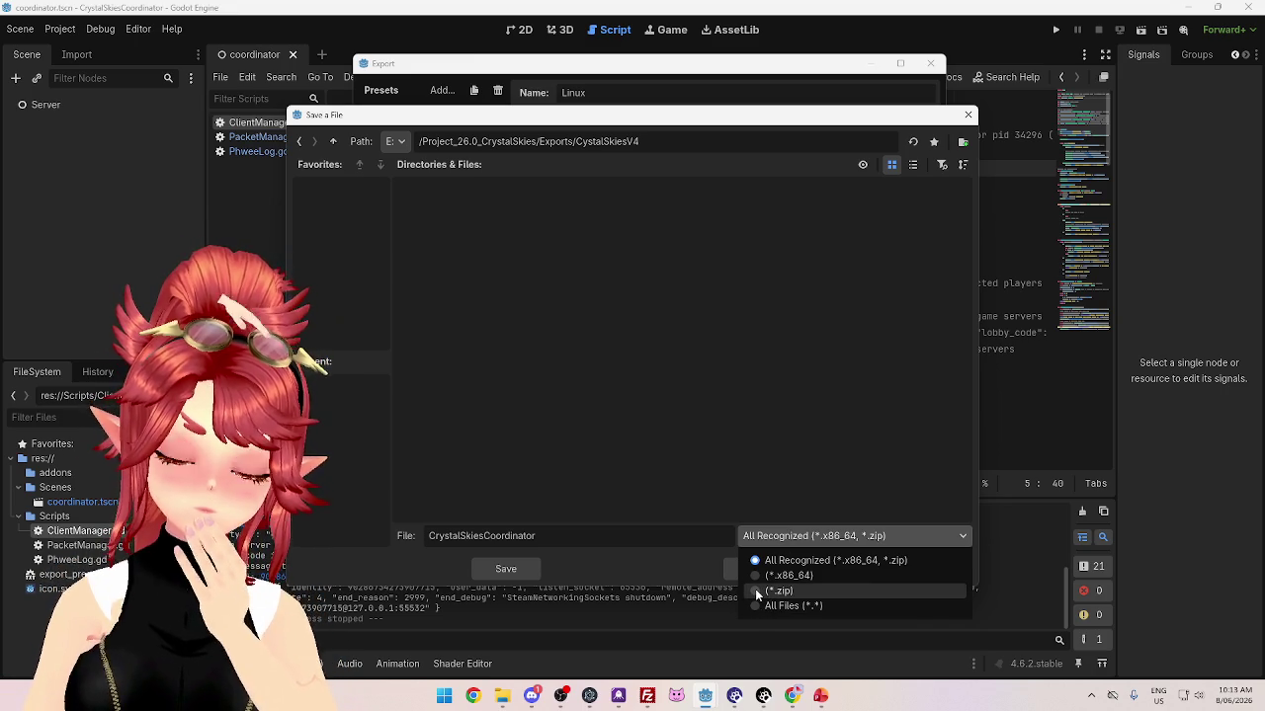
left_click(757, 594)
Check an earlier Linux client zip in CrystalSkiesV3, then save the CrystalSkiesCoordinator.zip path.
left_click(502, 696)
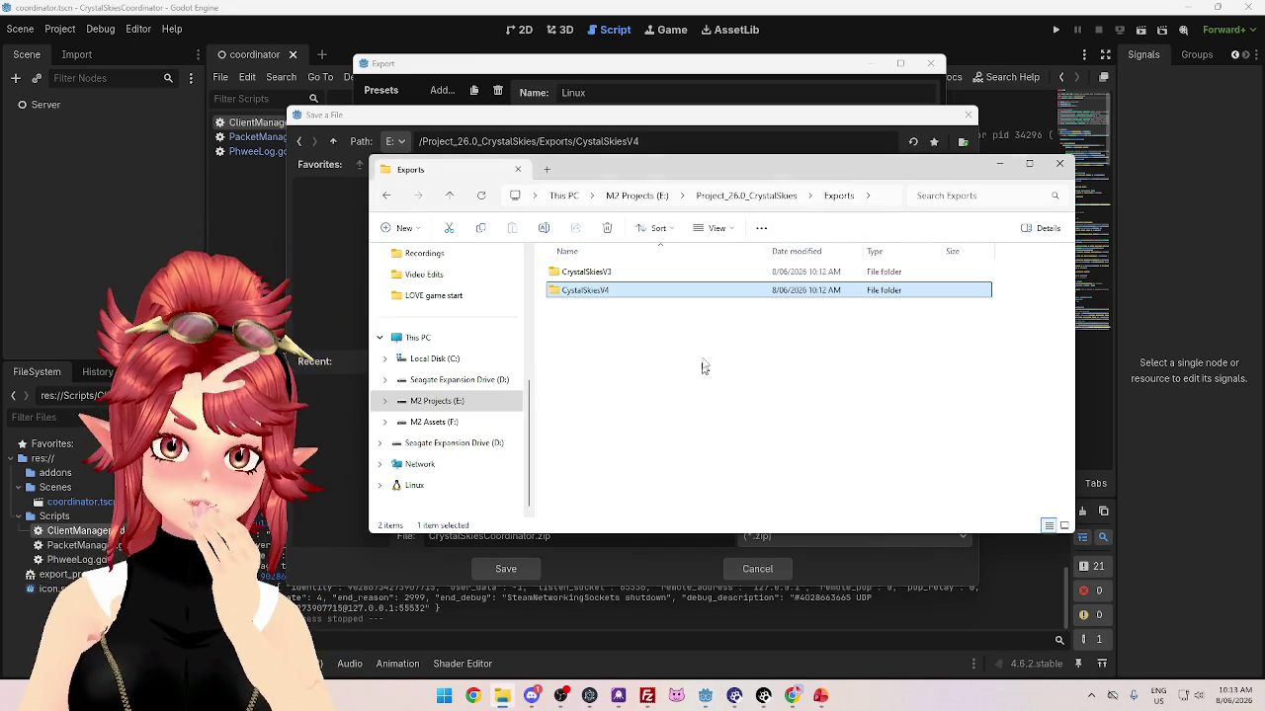
double_click(604, 276)
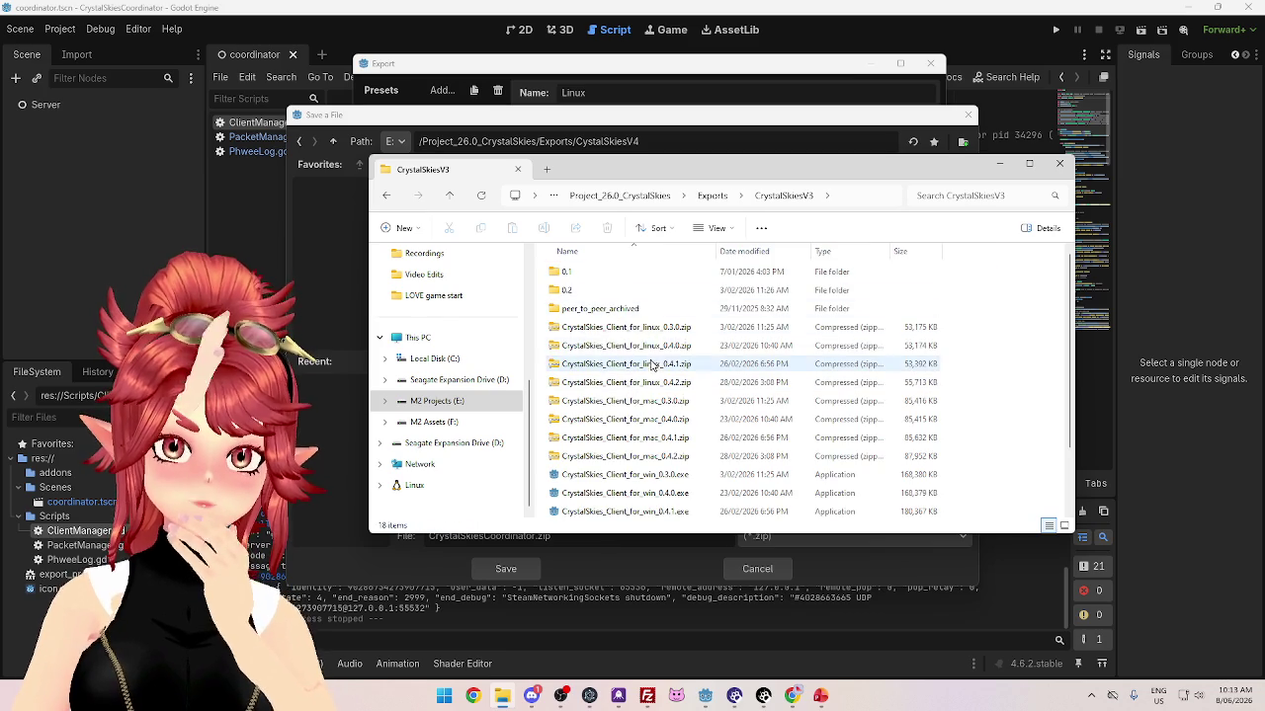
left_click(637, 350)
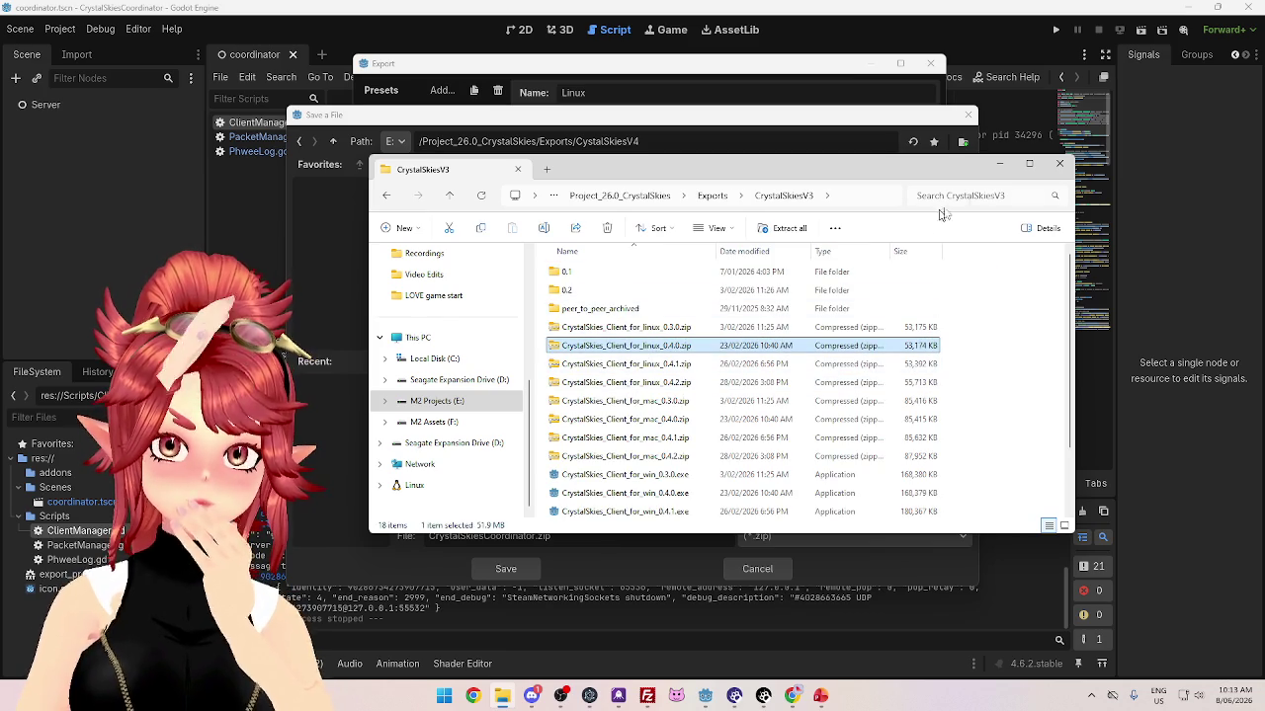
left_click(999, 164)
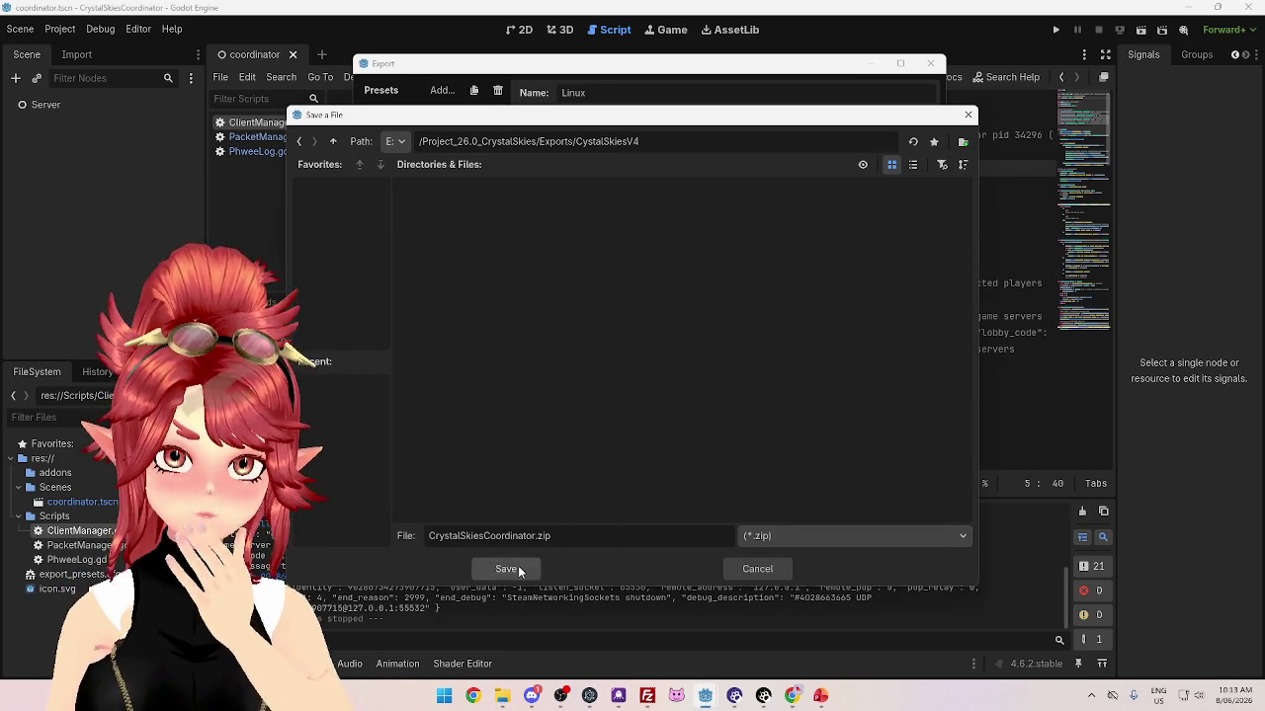
left_click(514, 567)
Review the full Linux preset export path ending in CrystalSkiesV4.
left_click_drag(879, 139, 948, 139)
left_click(899, 139)
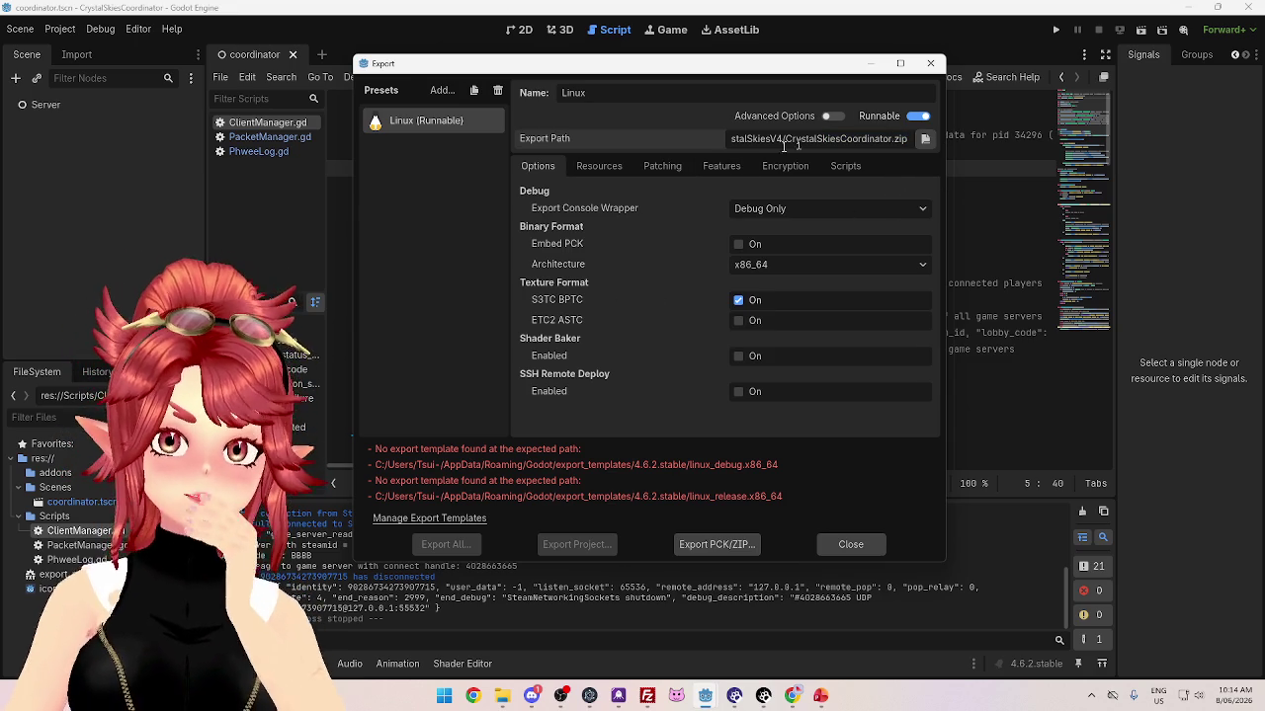
key("Home")
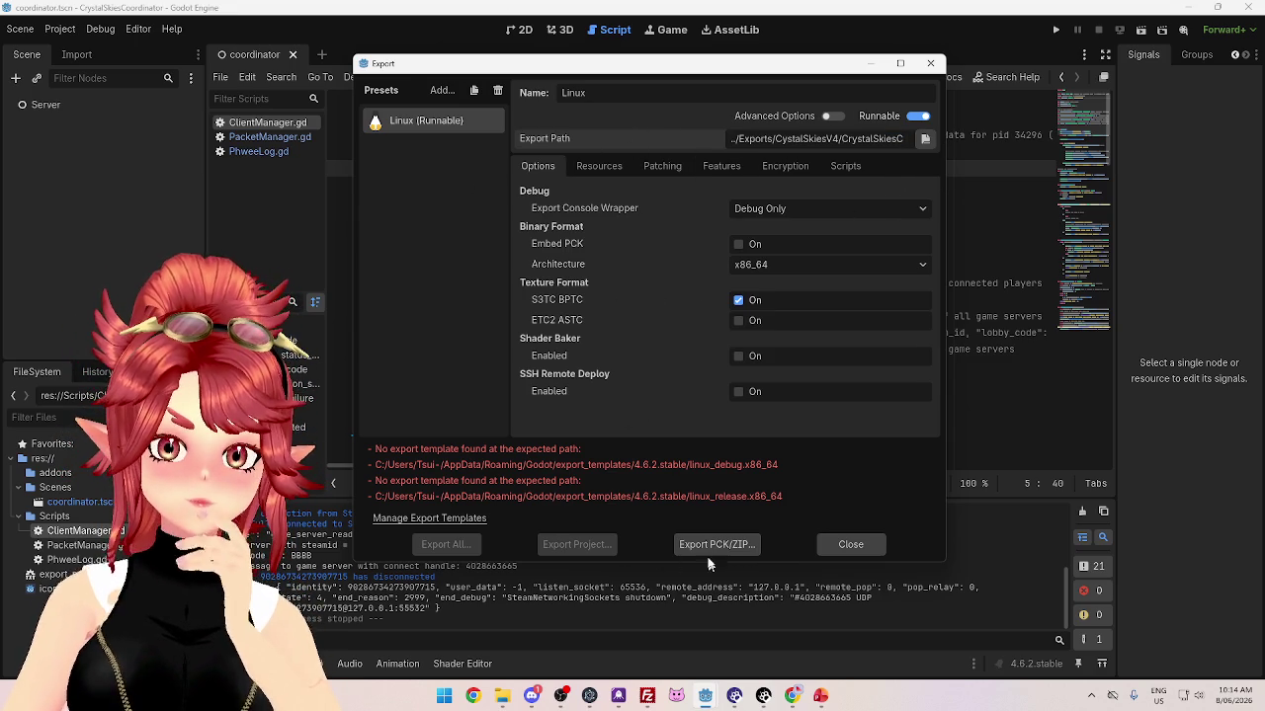
Start a PCK/ZIP export and name the file CrystalSkiesV4_0.0.0.
left_click(709, 549)
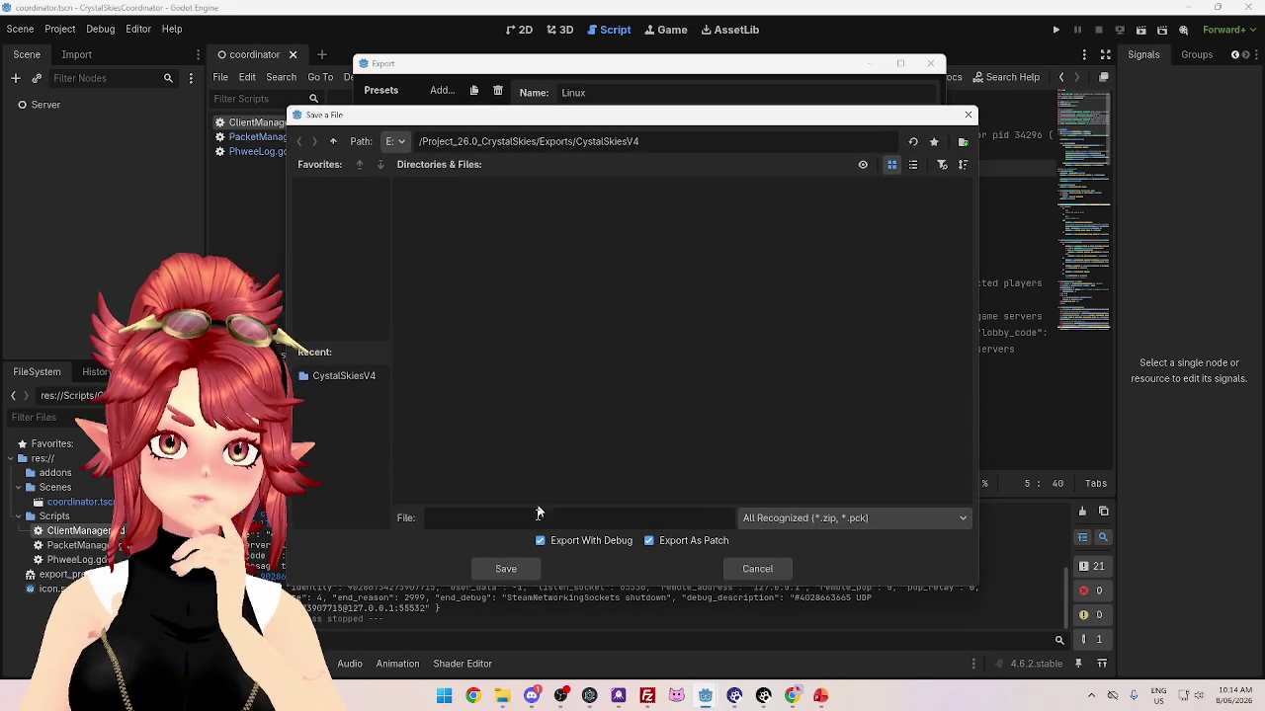
left_click(523, 572)
left_click(638, 368)
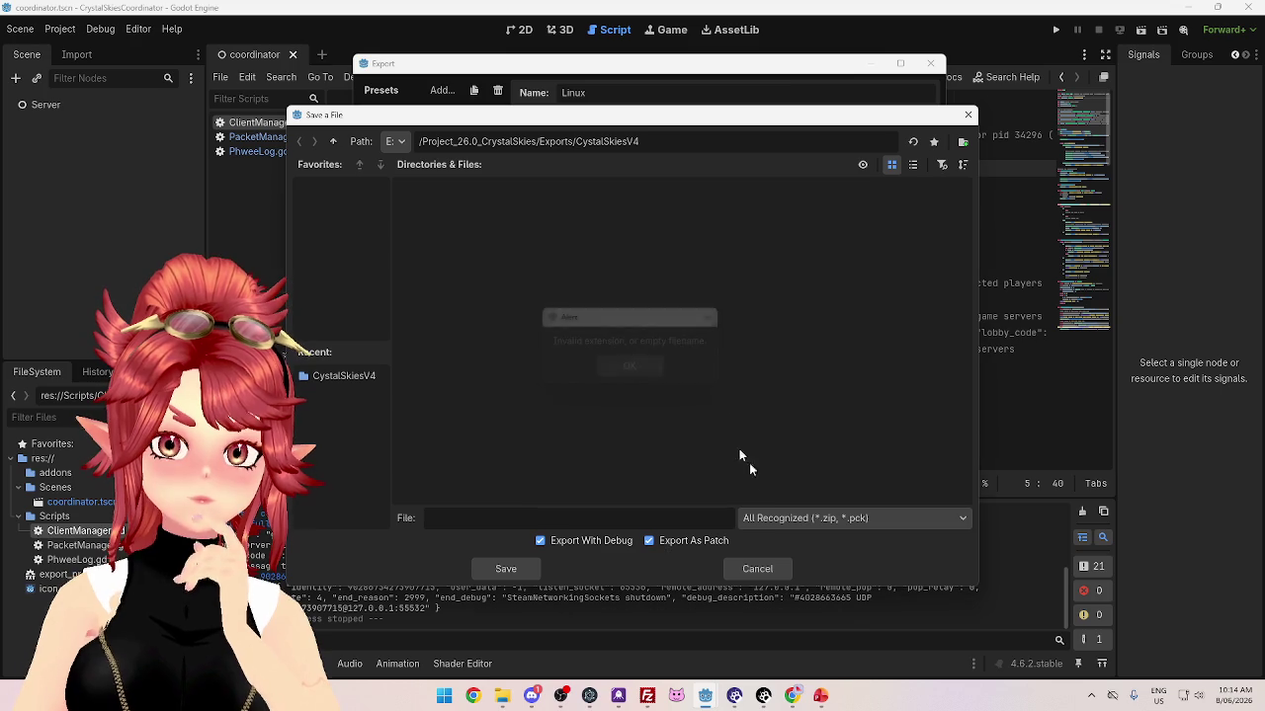
left_click(502, 570)
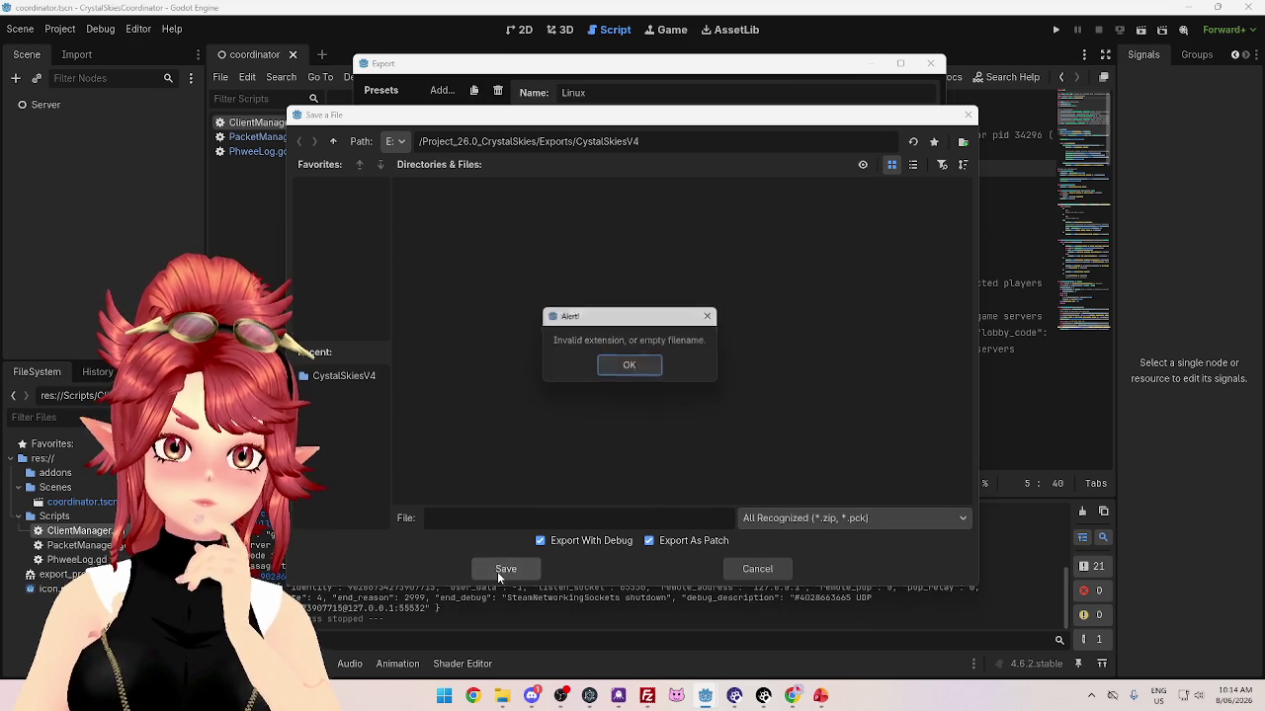
left_click(630, 367)
left_click(542, 515)
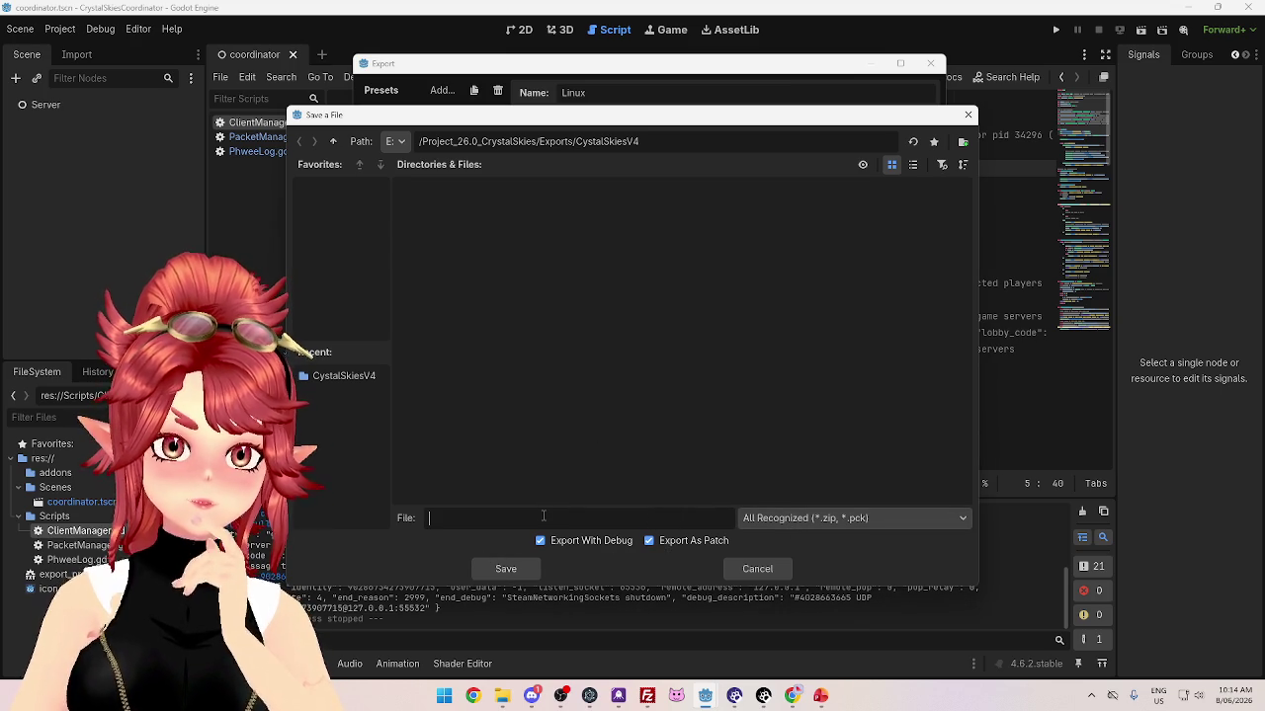
type("CrystalSkies")
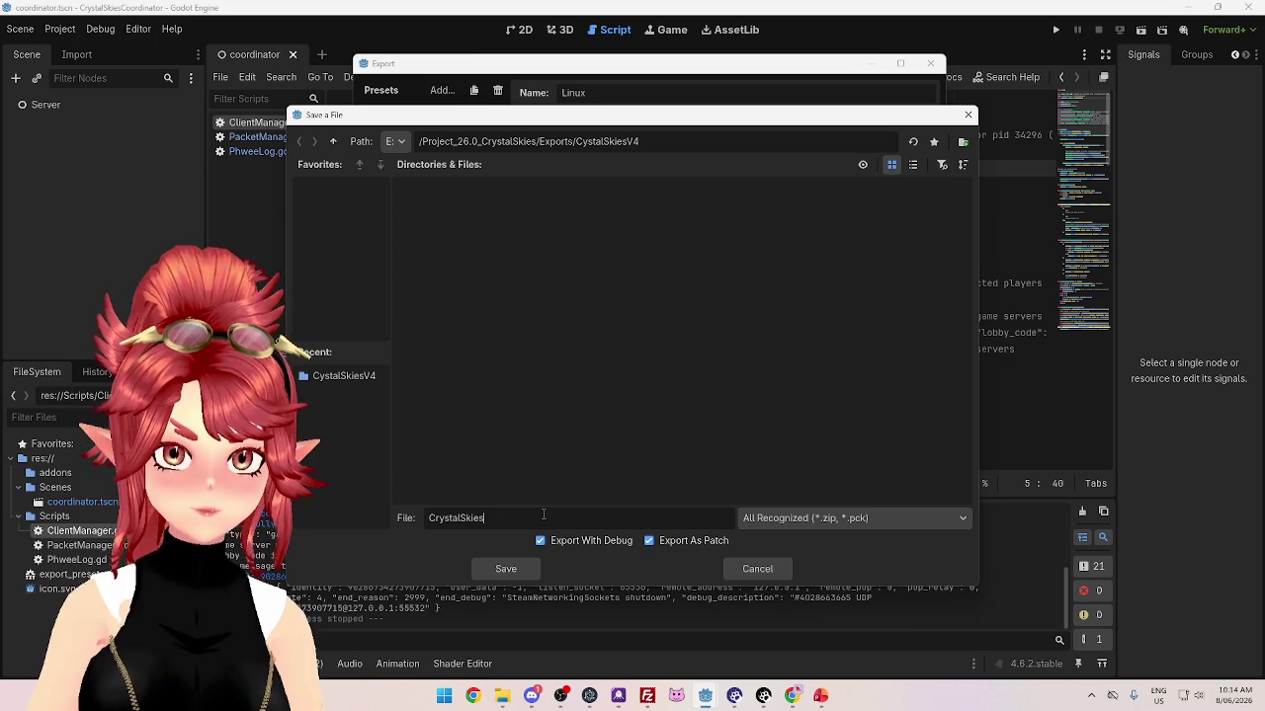
type("V4")
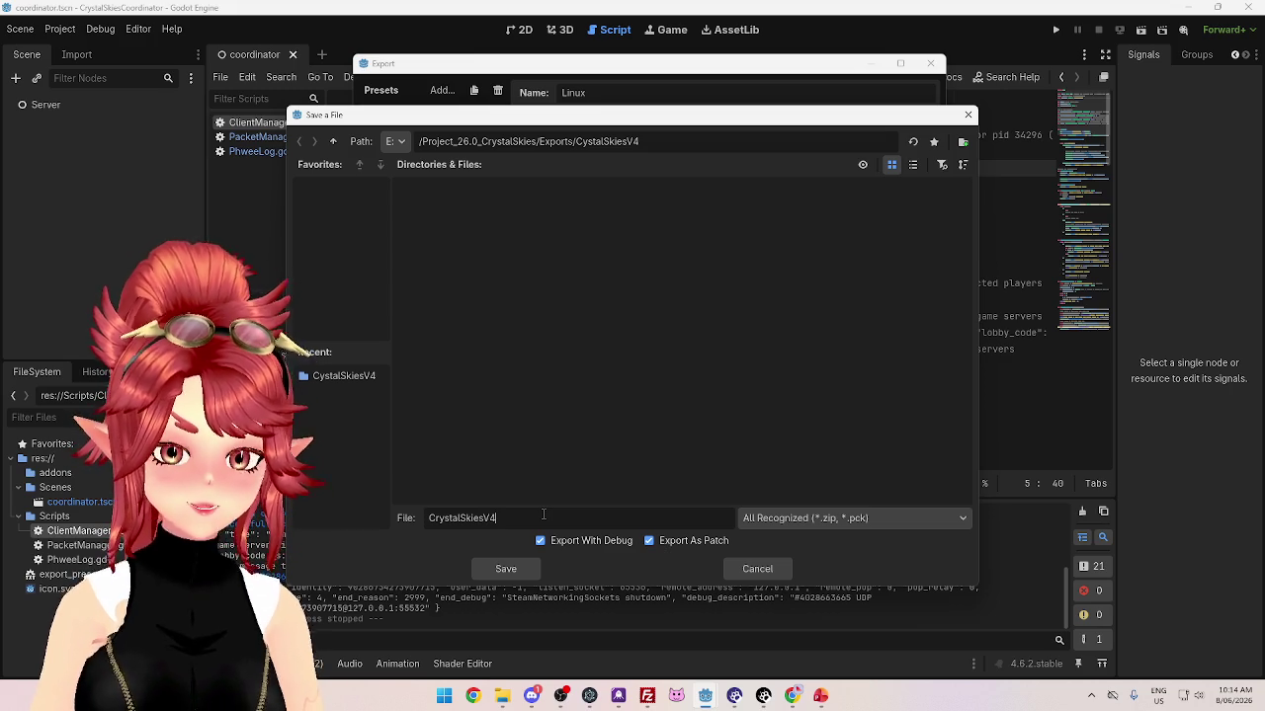
type("_")
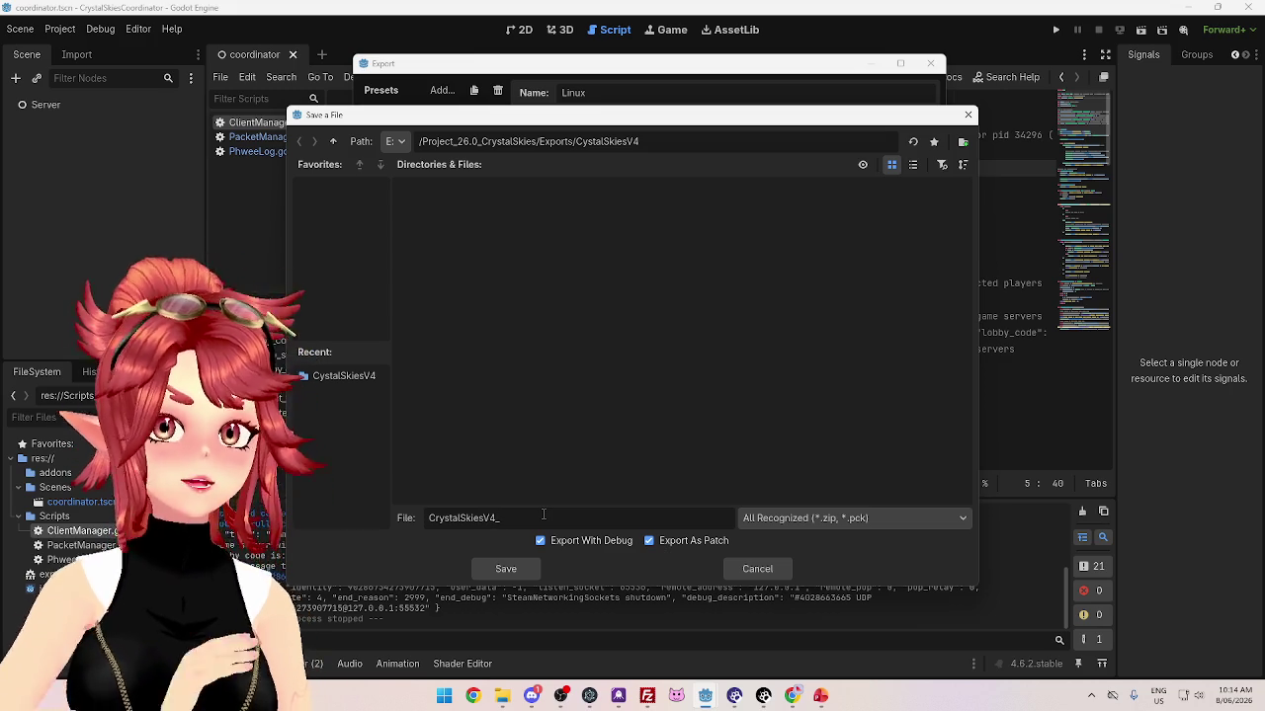
type("0.0")
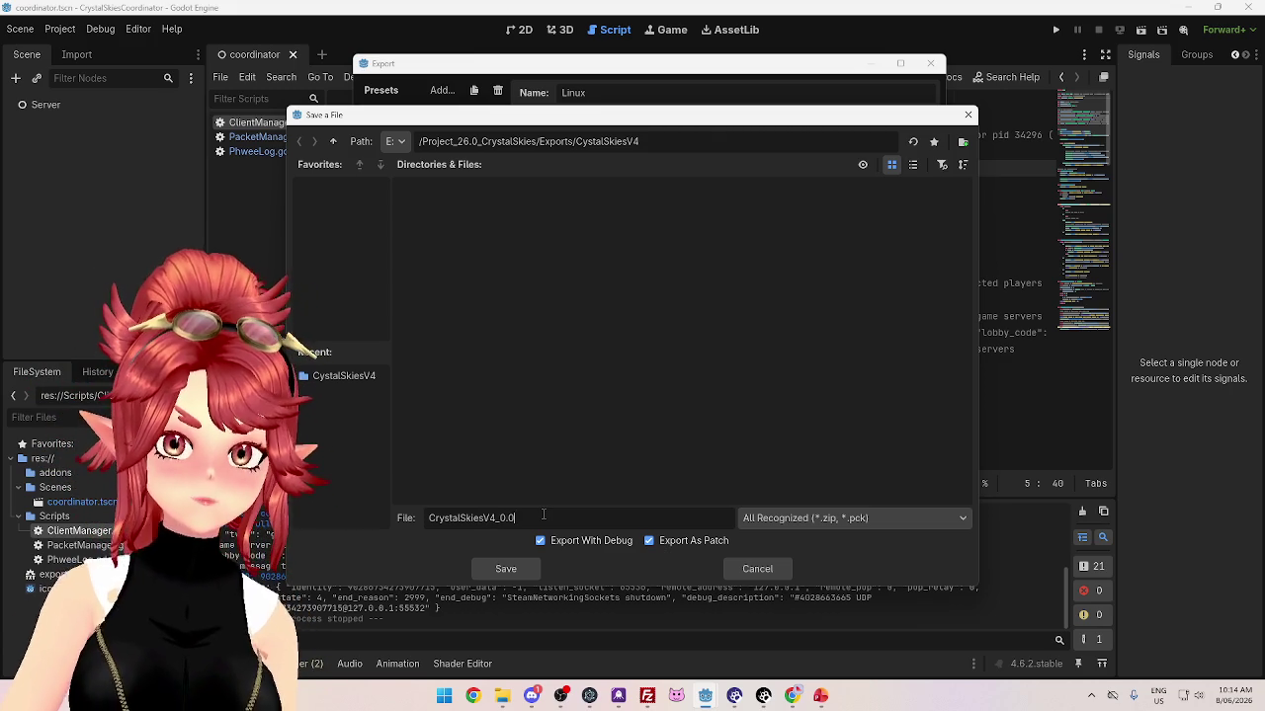
type(".0")
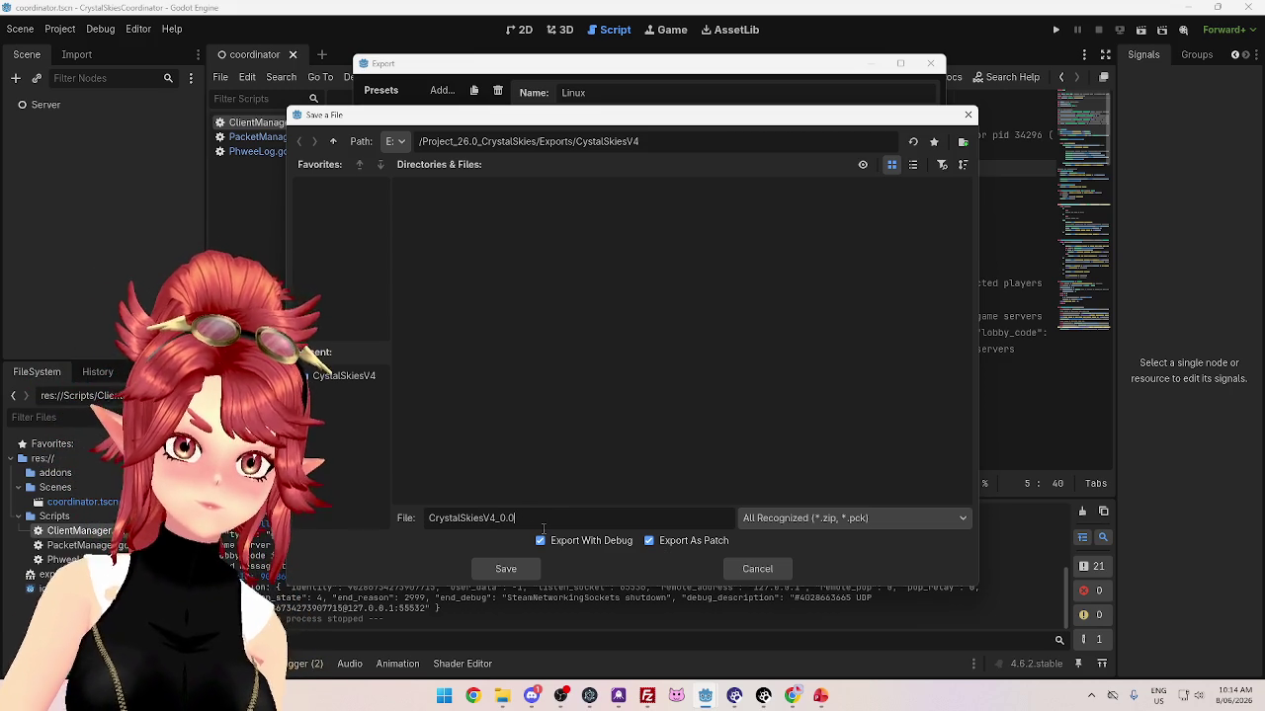
Choose the ZIP File type and save the CrystalSkiesV4_0.0.0 export.
left_click(502, 696)
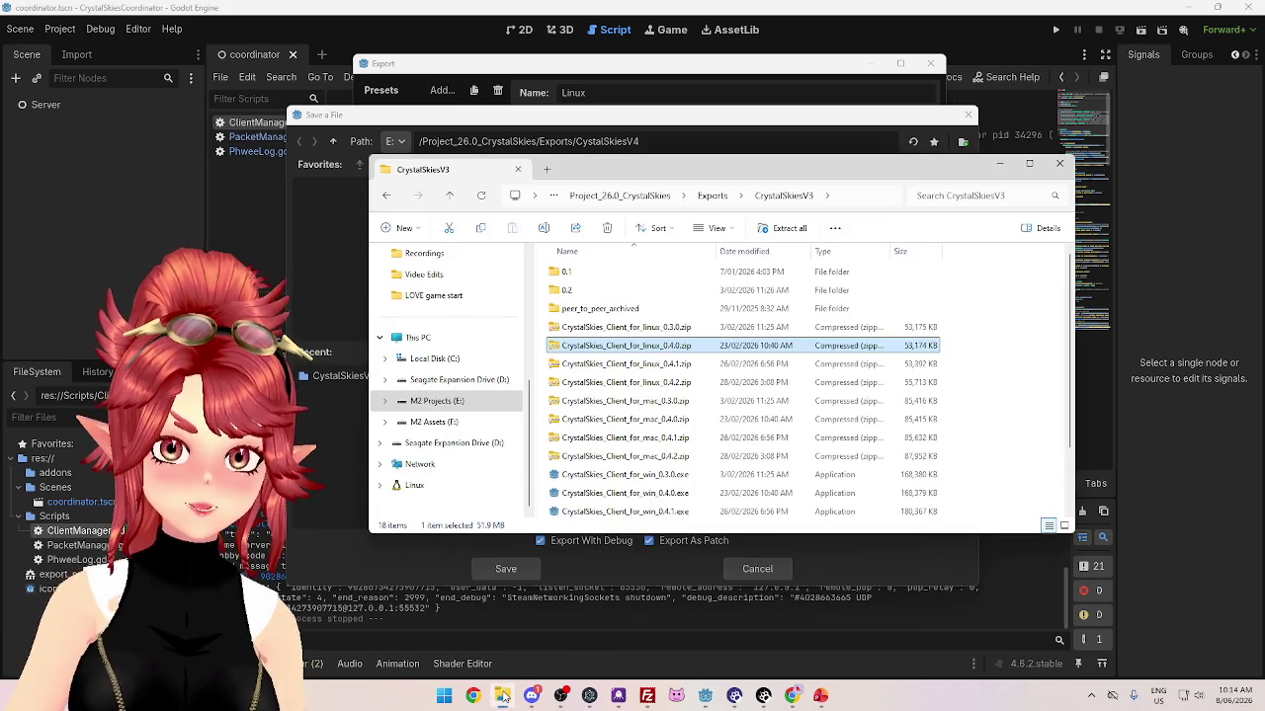
left_click(502, 696)
left_click(506, 569)
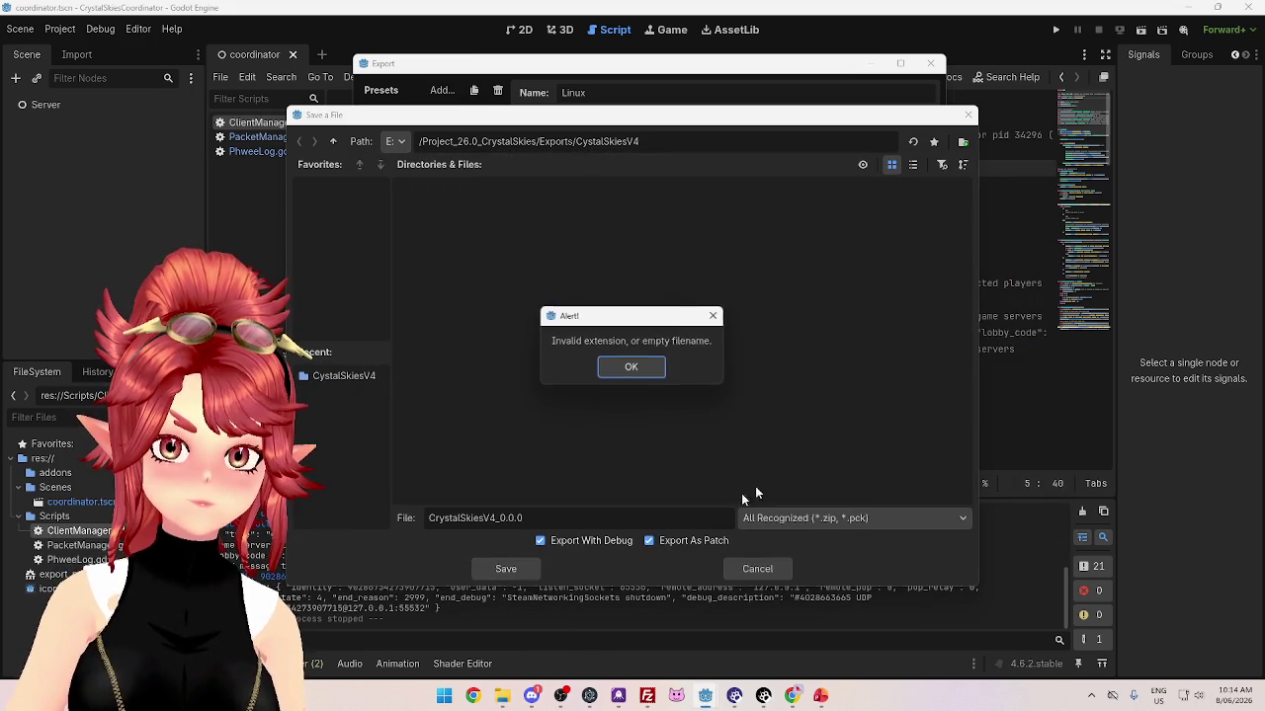
left_click(631, 367)
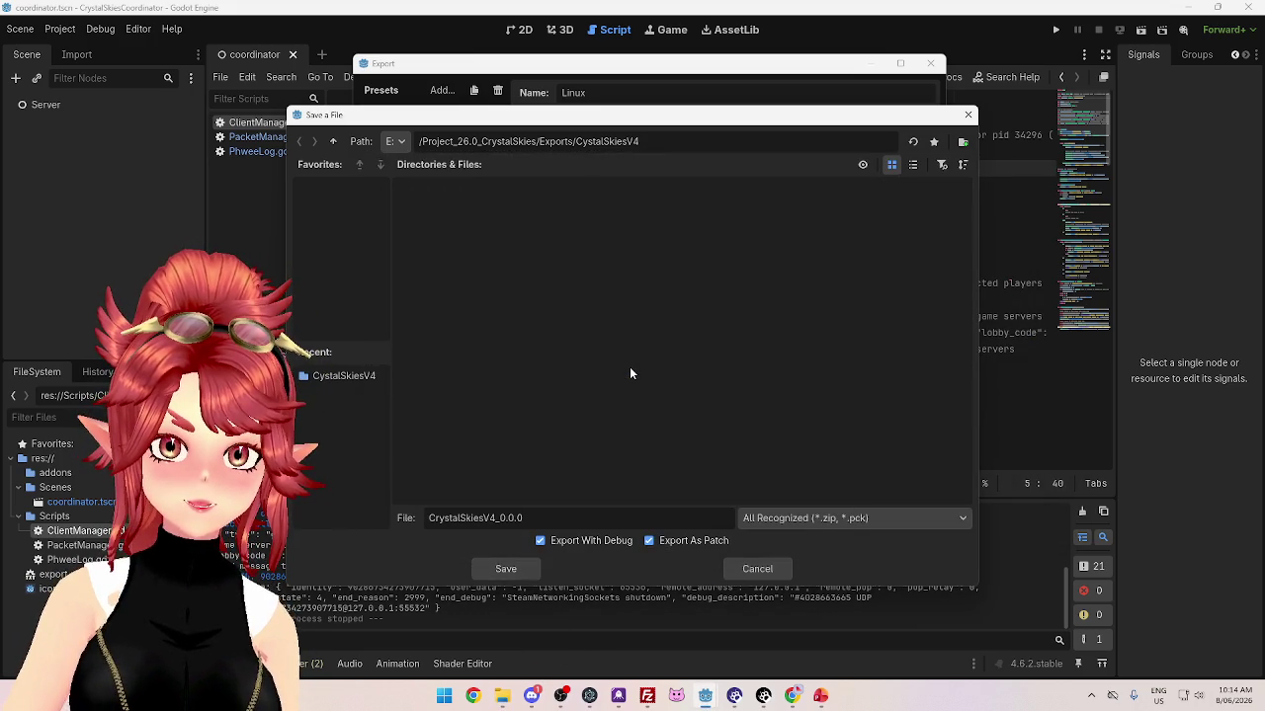
left_click(780, 520)
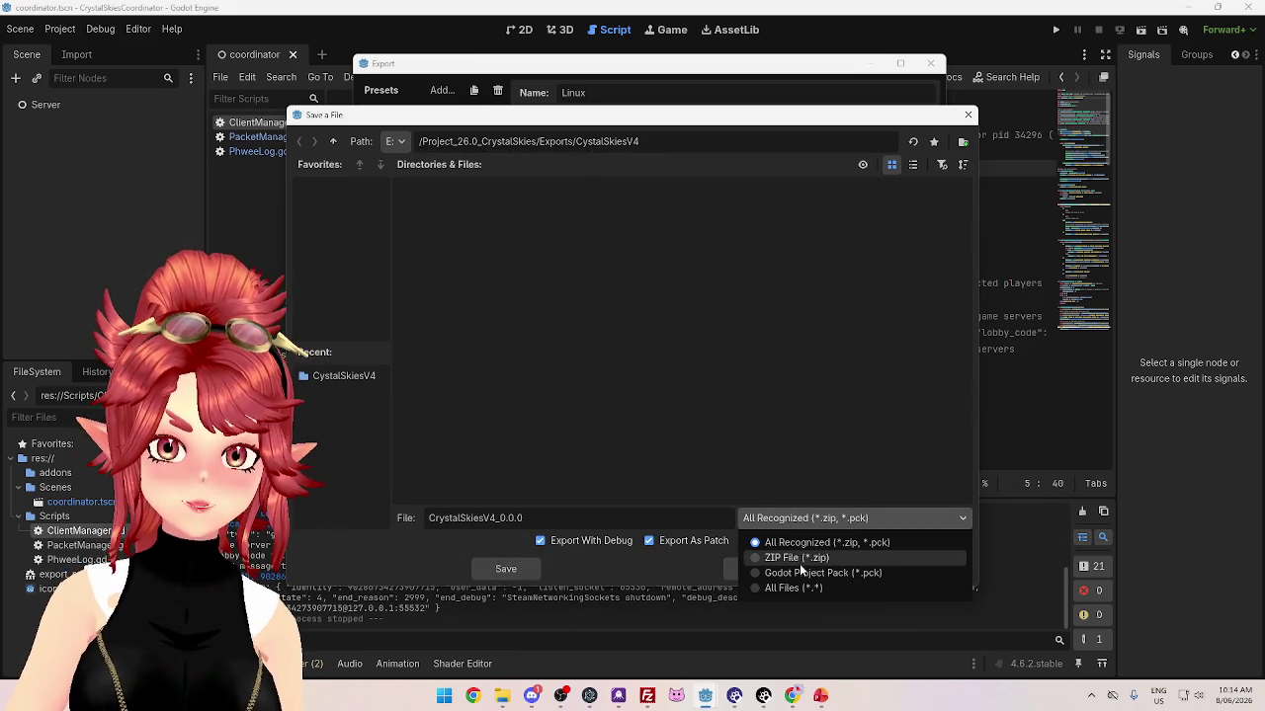
left_click(799, 561)
left_click(516, 570)
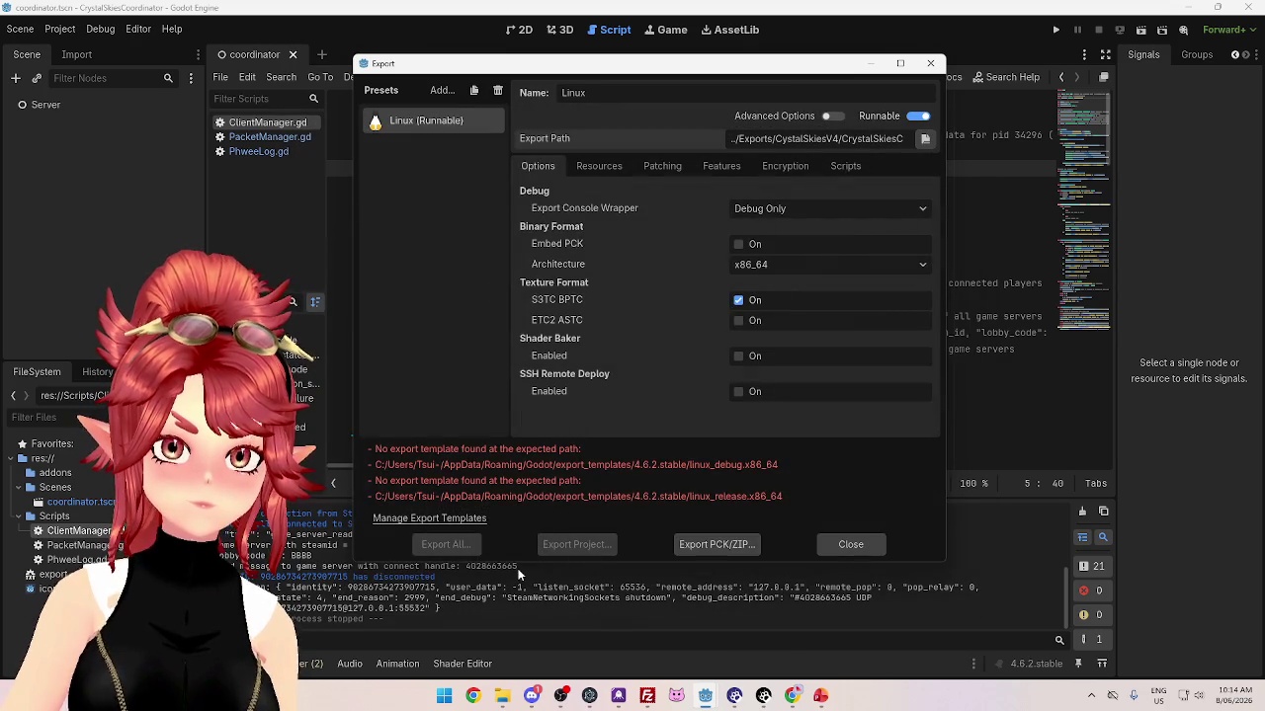
Re-export the pack with the name corrected to CrystalSkiesV4_0.0.0.zip.
left_click_drag(867, 140, 1003, 136)
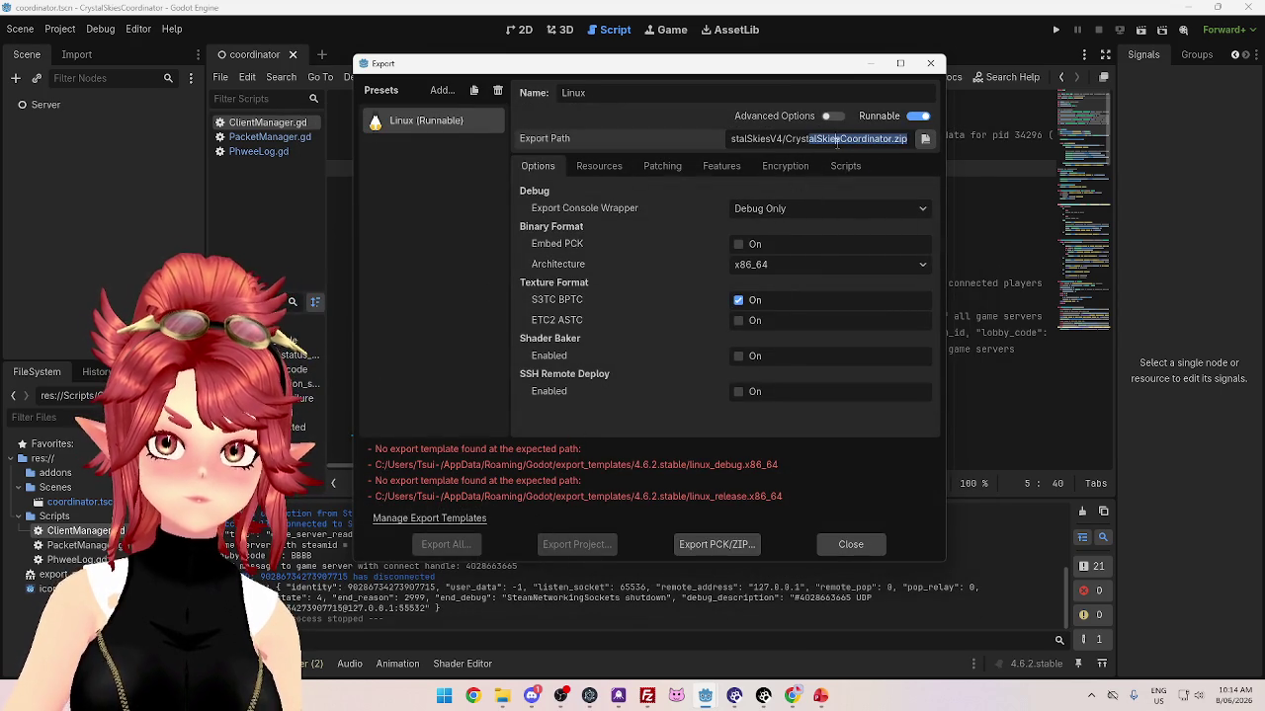
left_click(737, 548)
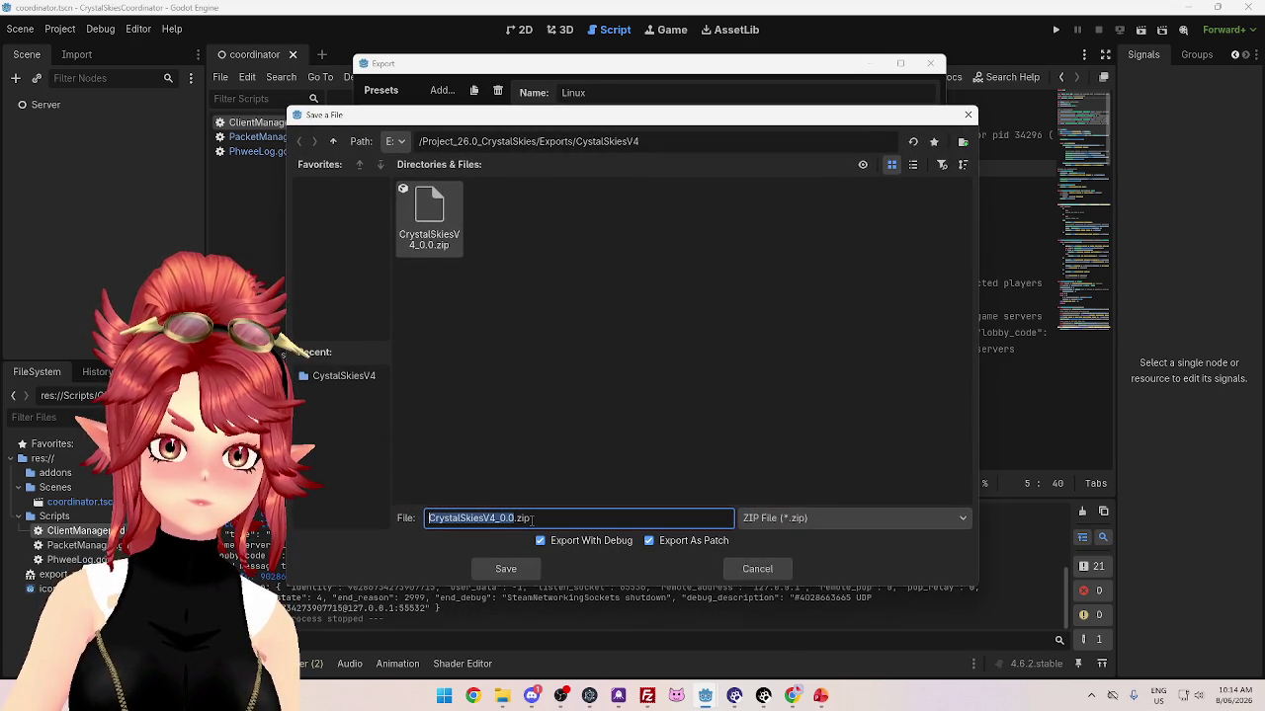
left_click(507, 517)
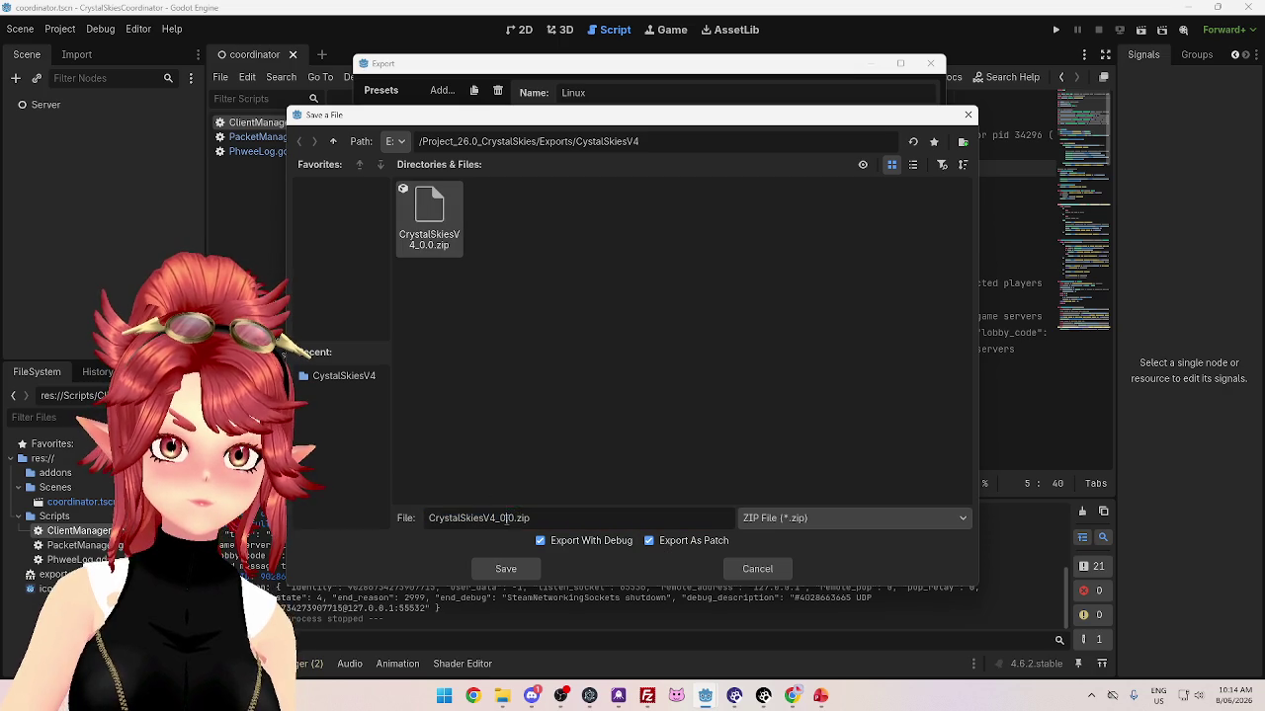
type(".0.")
left_click(525, 572)
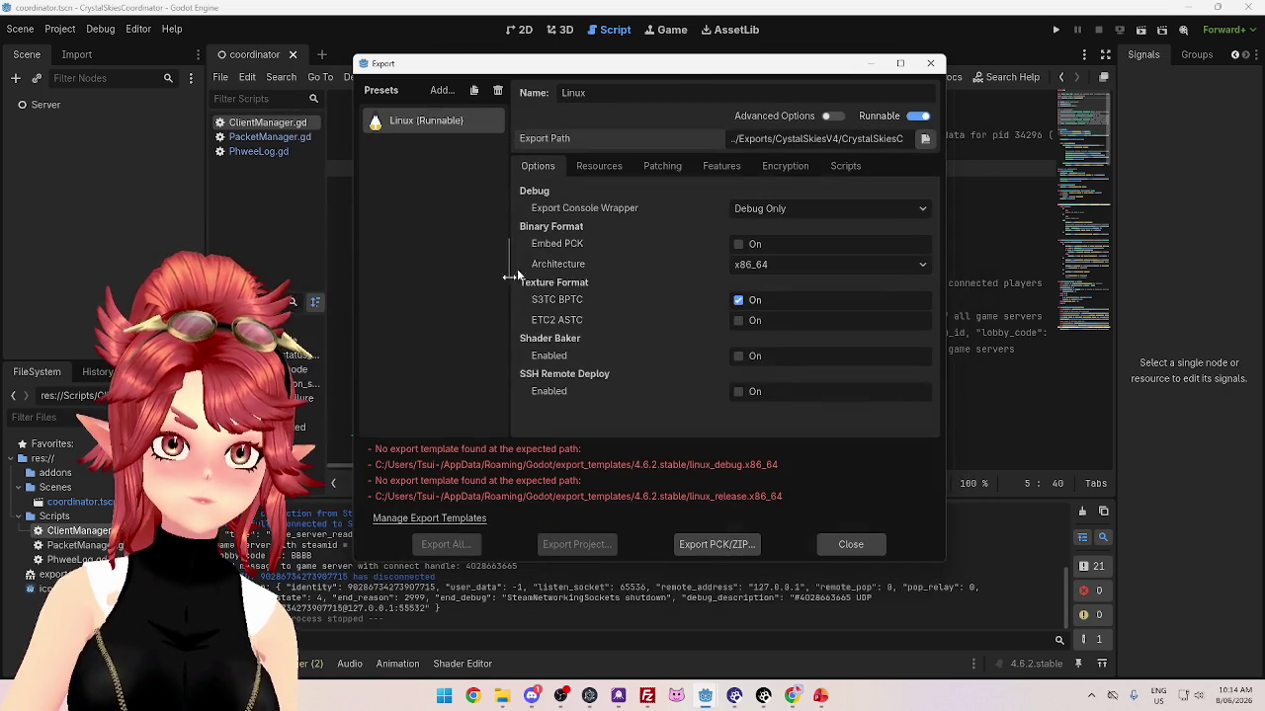
Export the zip again, confirming overwrite of the existing CrystalSkiesV4_0.0.0.zip.
left_click(709, 544)
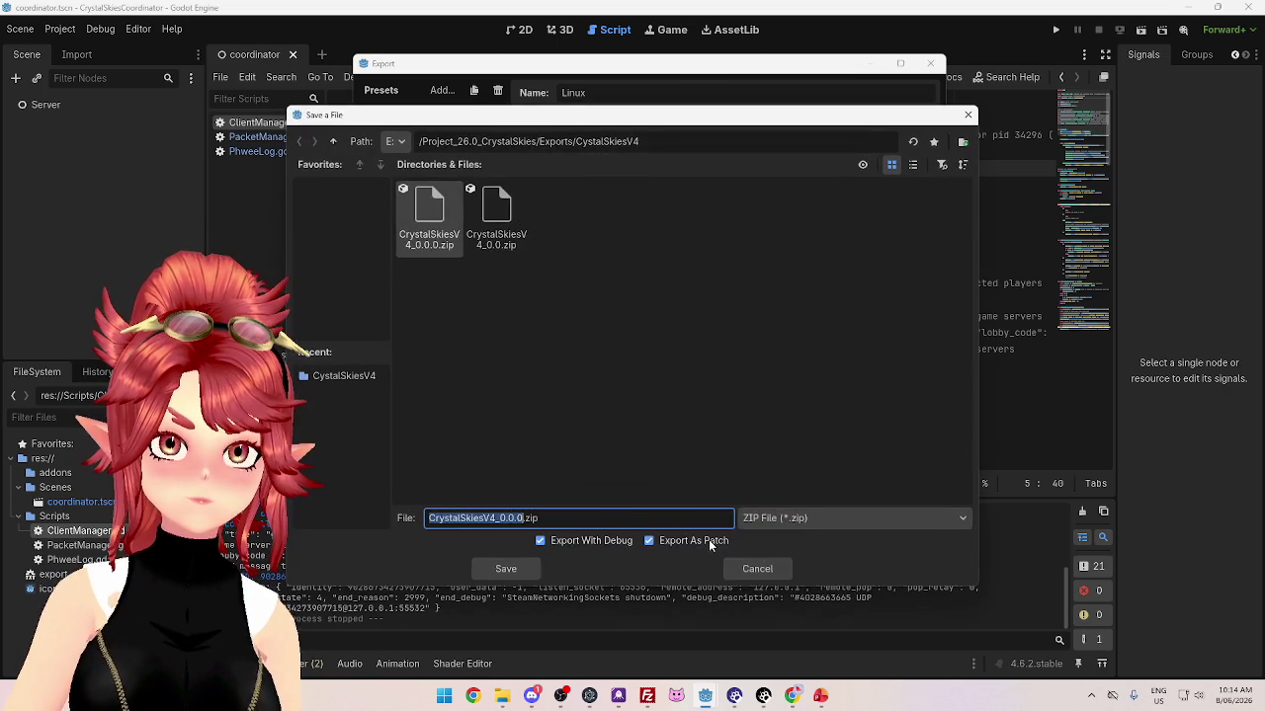
left_click(526, 579)
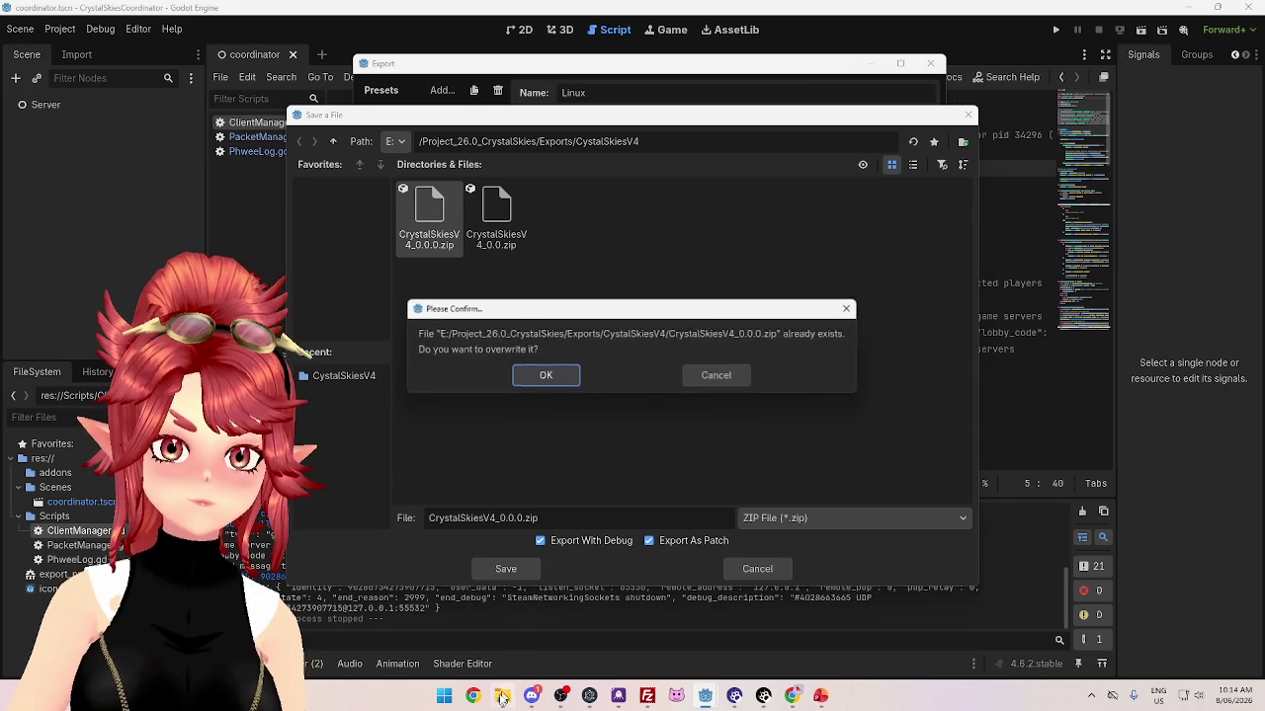
left_click(544, 376)
In File Explorer's CrystalSkiesV4 folder, delete the outdated CrystalSkiesV4_0.0.zip.
left_click(502, 696)
left_click(712, 196)
double_click(581, 289)
left_click(603, 293)
key("Delete")
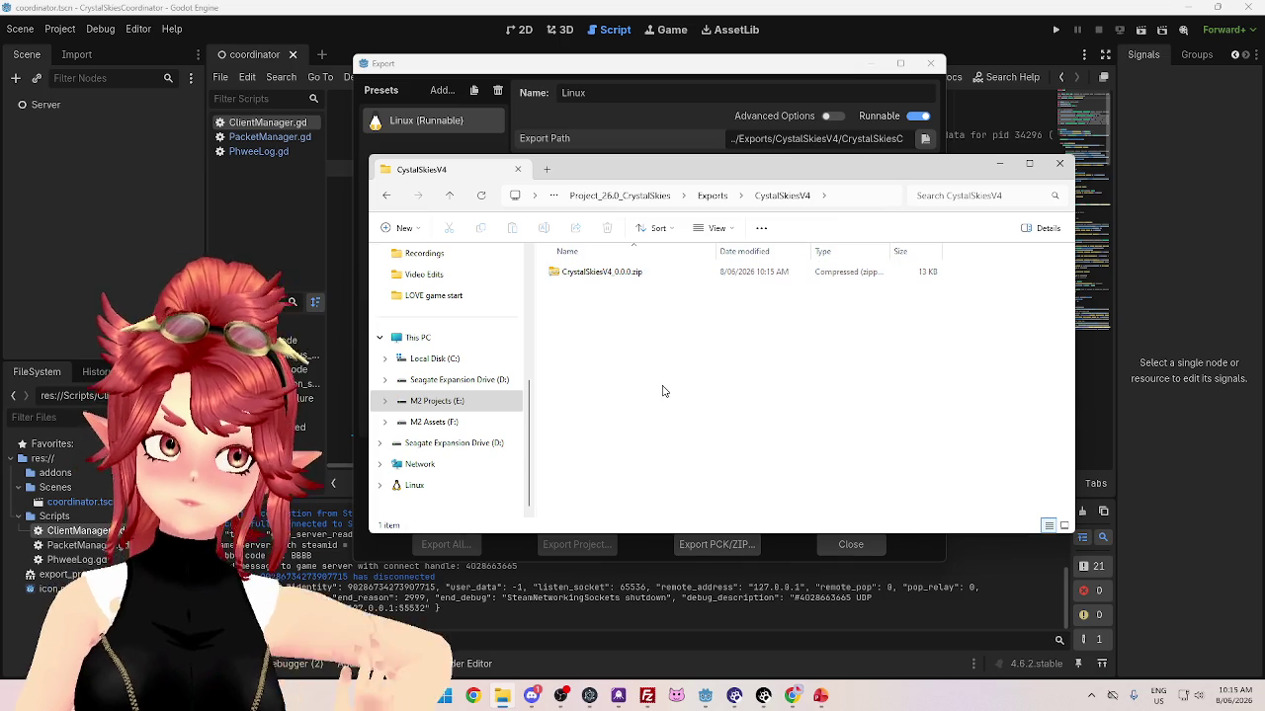
Close Godot's Export dialog and select the new CrystalSkiesV4_0.0.0.zip in File Explorer.
left_click(766, 96)
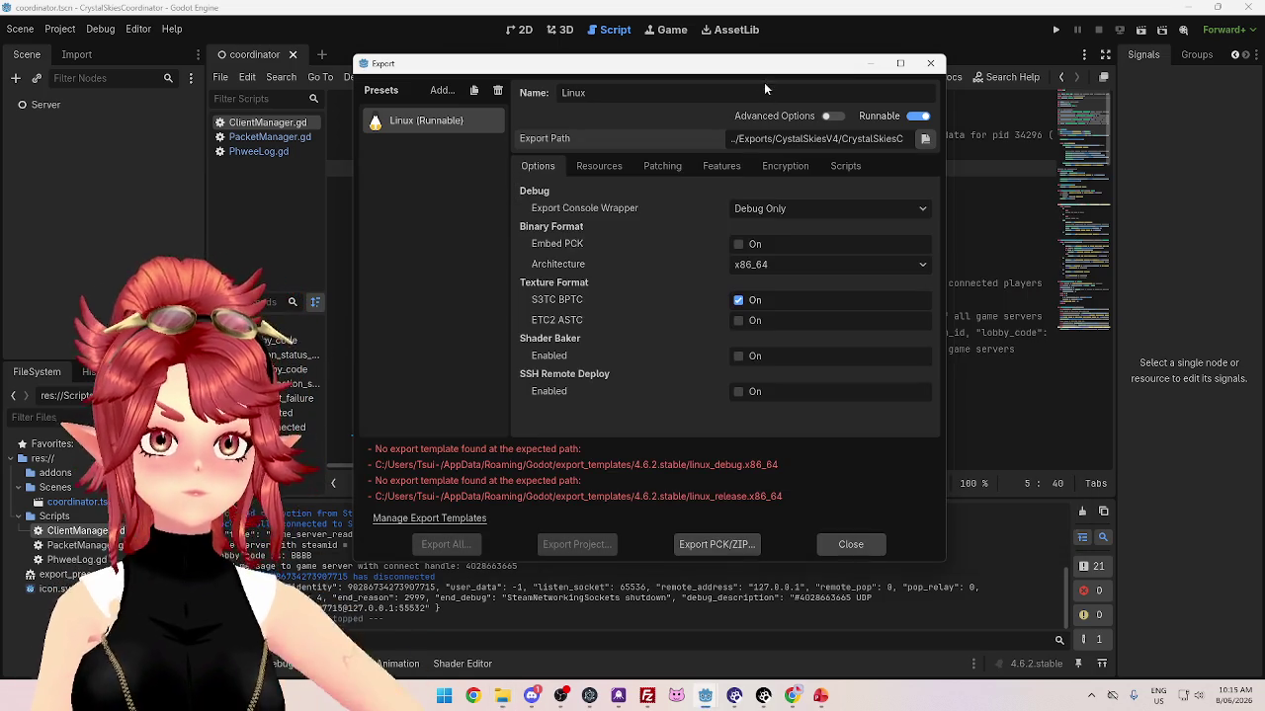
left_click(855, 546)
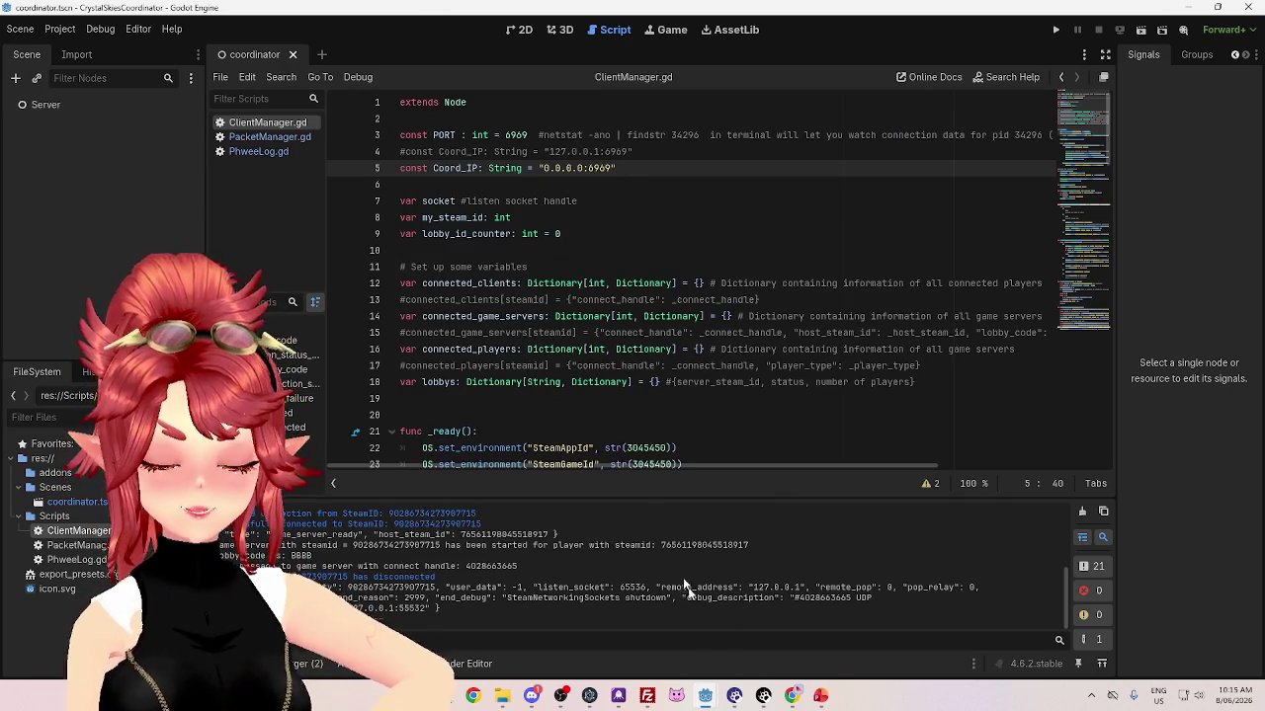
left_click(503, 696)
left_click(644, 274)
Bring FileZilla's server connection to the front, showing the empty crystal-skies-4 folder.
left_click_drag(733, 188, 710, 199)
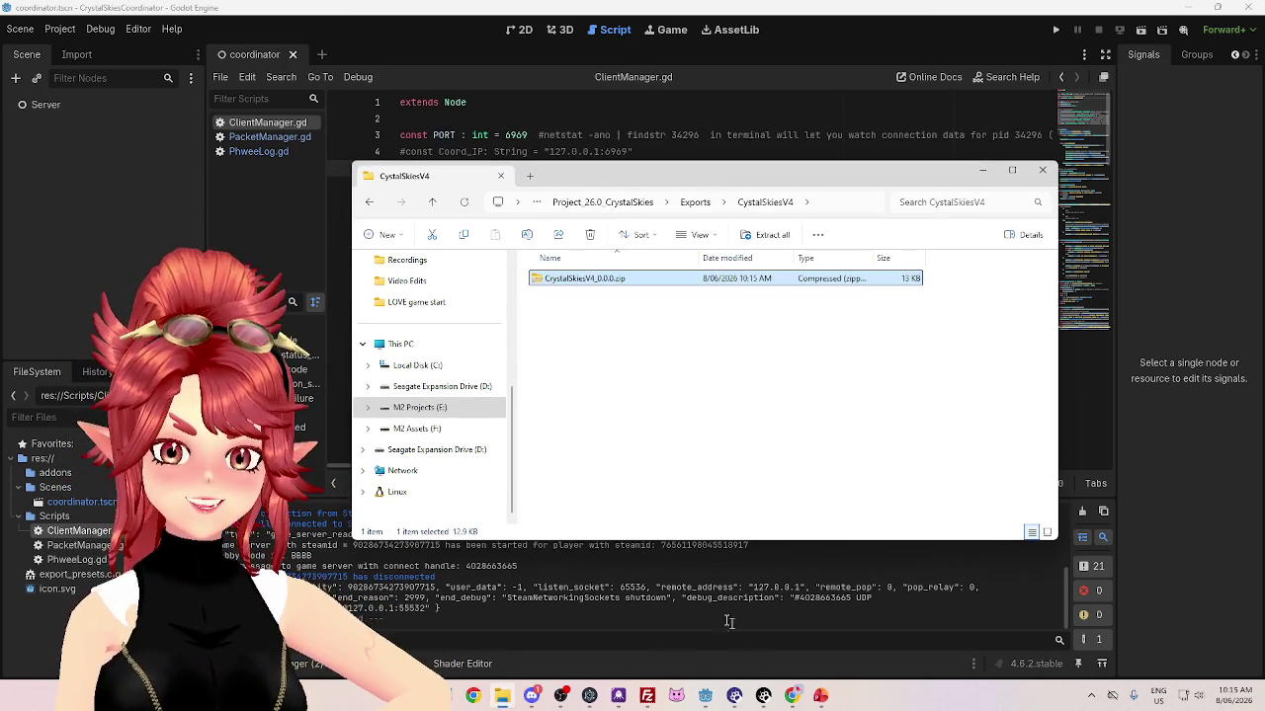
mouse_move(647, 698)
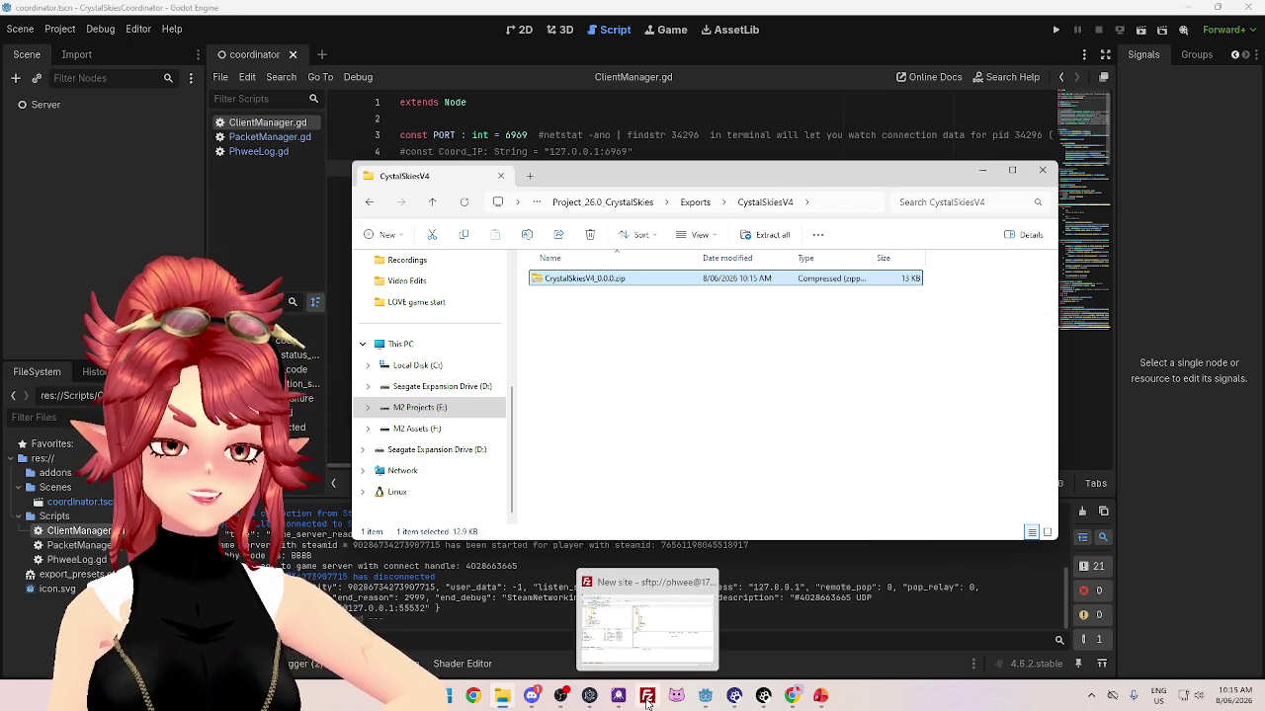
left_click(647, 699)
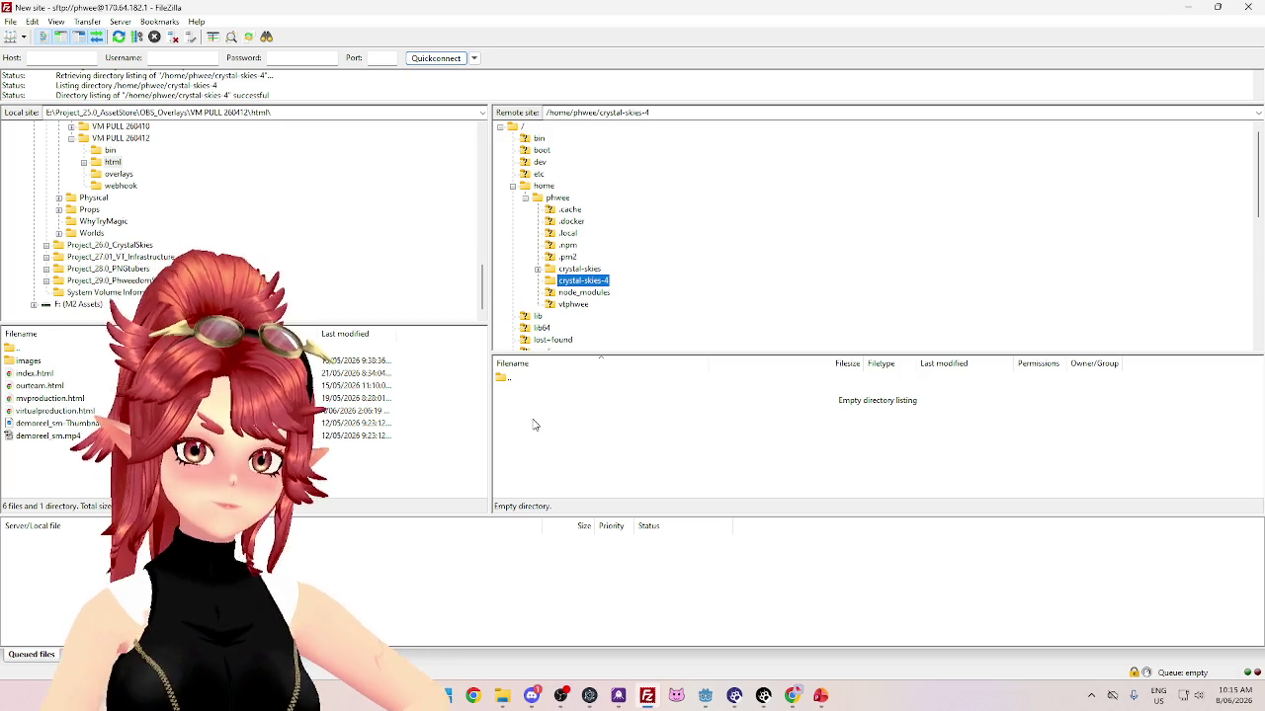
Drag CrystalSkiesV4_0.0.0.zip from the export folder into FileZilla's remote crystal-skies-4 listing.
mouse_move(502, 696)
mouse_move(648, 698)
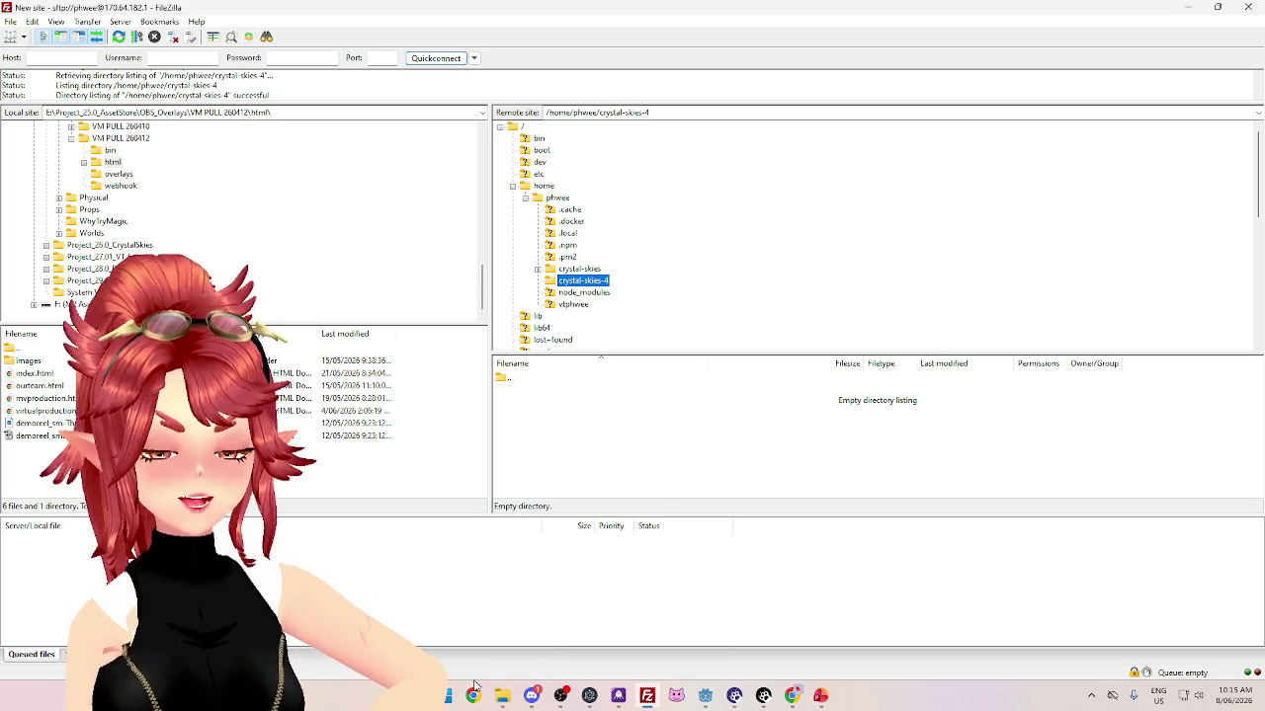
left_click(502, 696)
key("alt+Tab")
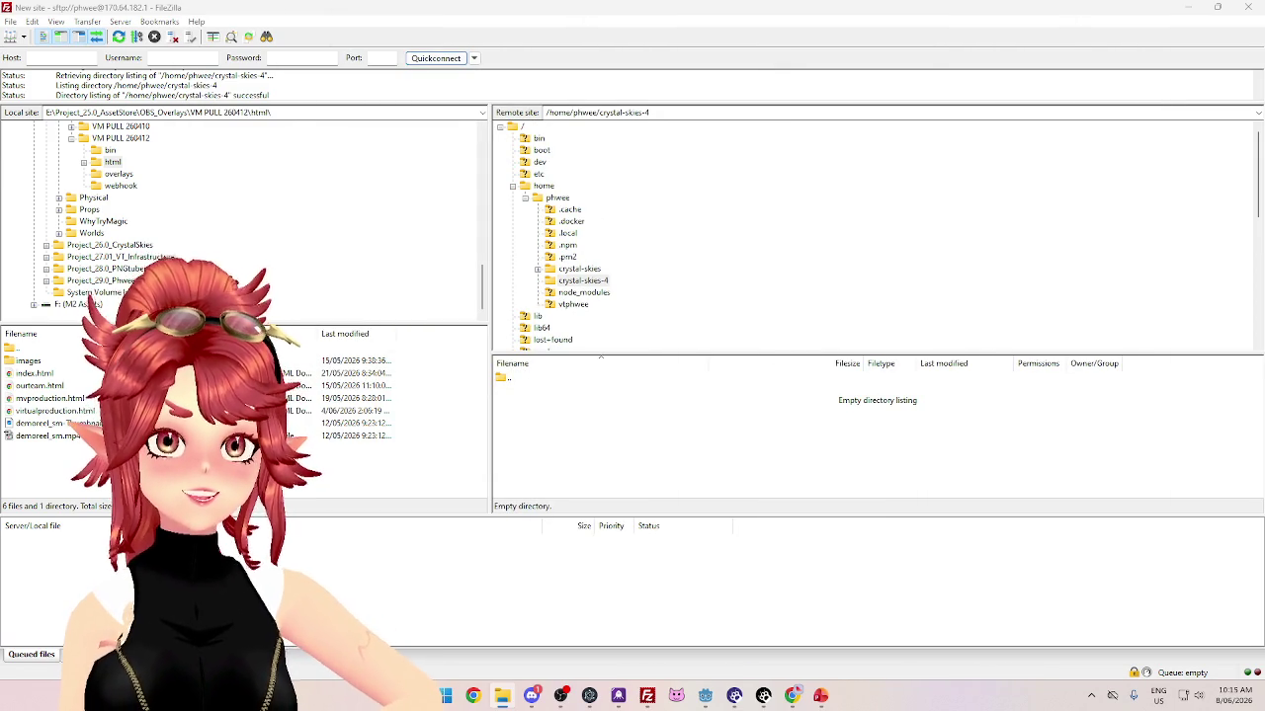
mouse_move(642, 288)
left_mouse_down()
mouse_move(565, 350)
mouse_move(546, 435)
left_mouse_up()
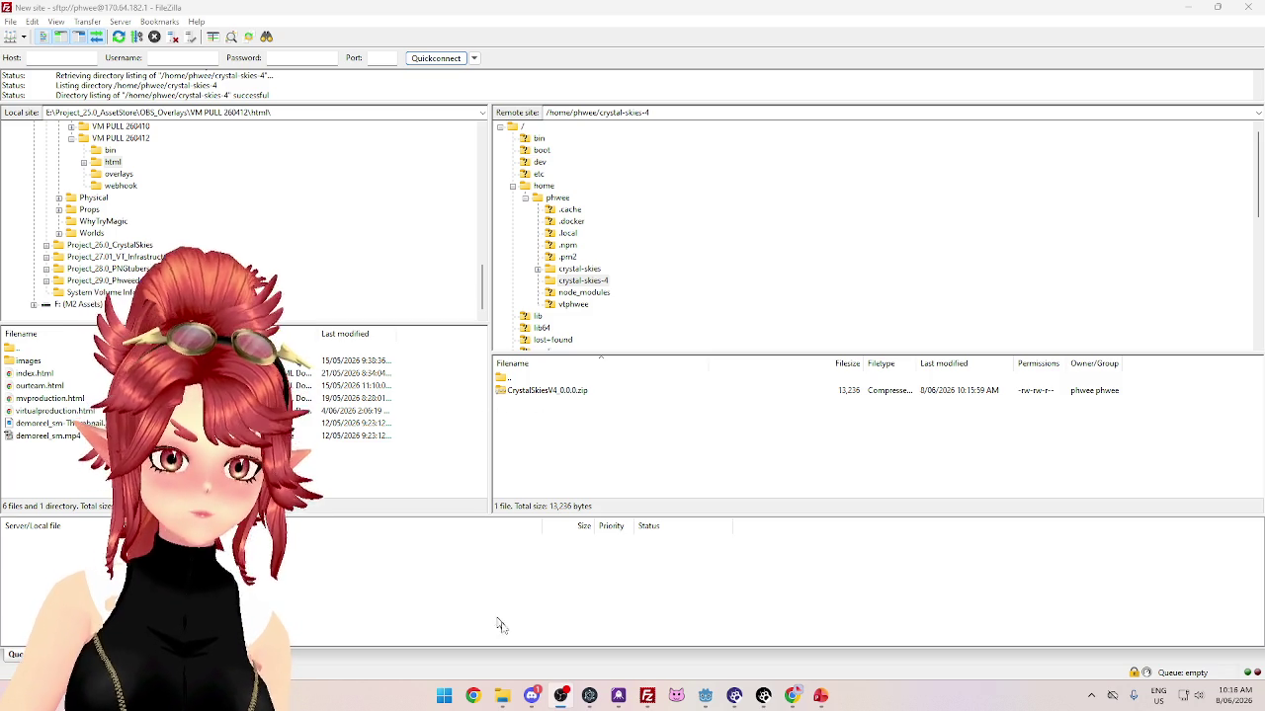
left_click(447, 697)
Launch Windows Terminal, SSH into the Ubuntu server, and list the home folder.
type("terminal")
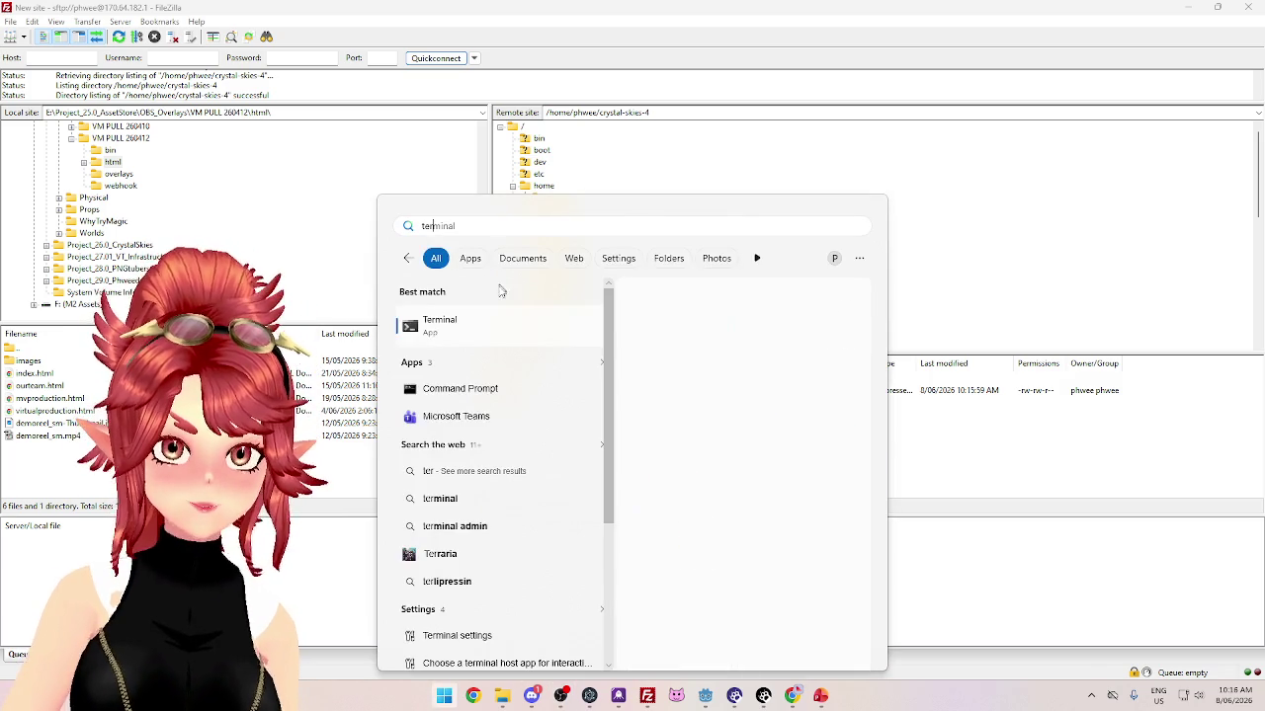
left_click(476, 327)
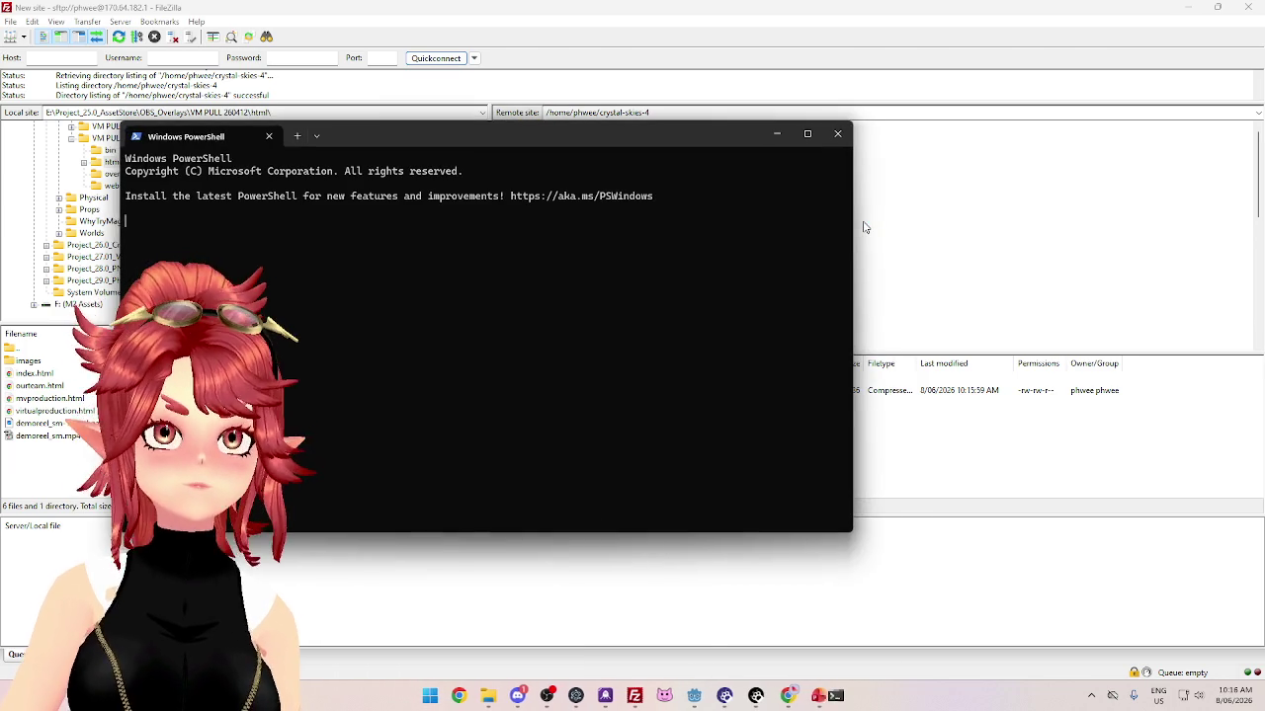
type("ssh phwee@170.64.182.1")
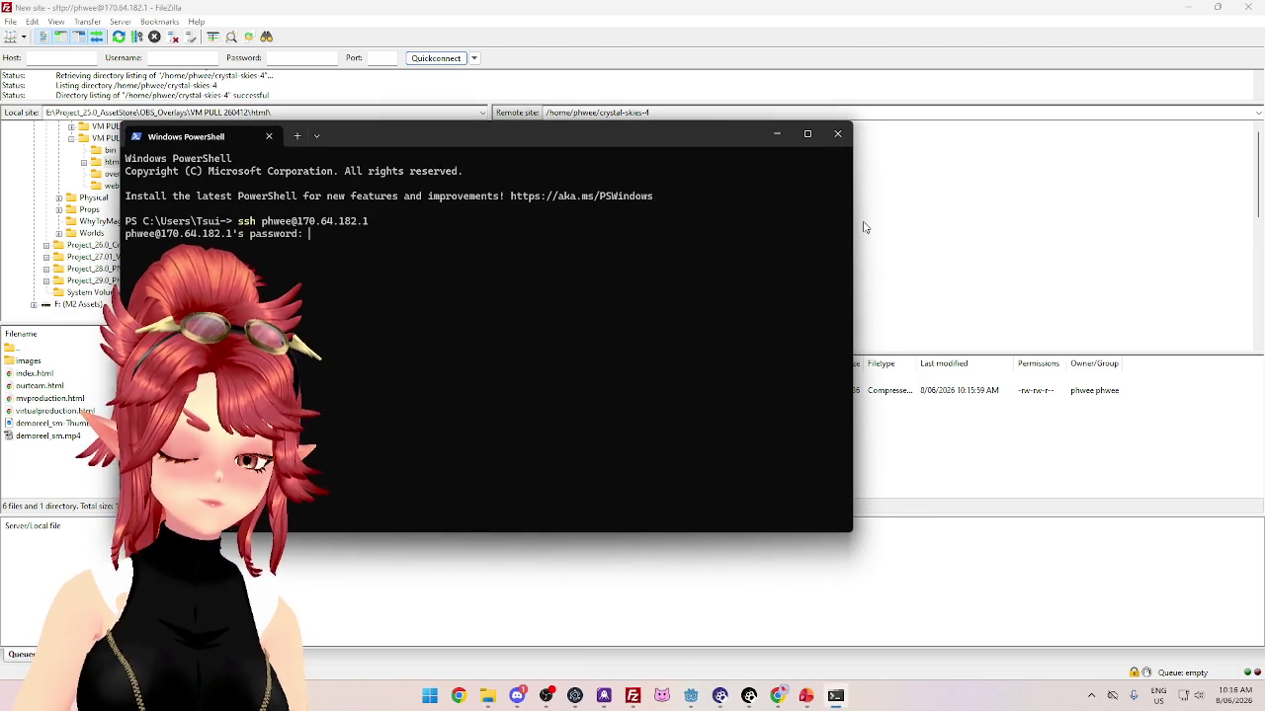
mouse_move(676, 139)
left_mouse_down()
mouse_move(958, 250)
mouse_move(944, 172)
left_mouse_up()
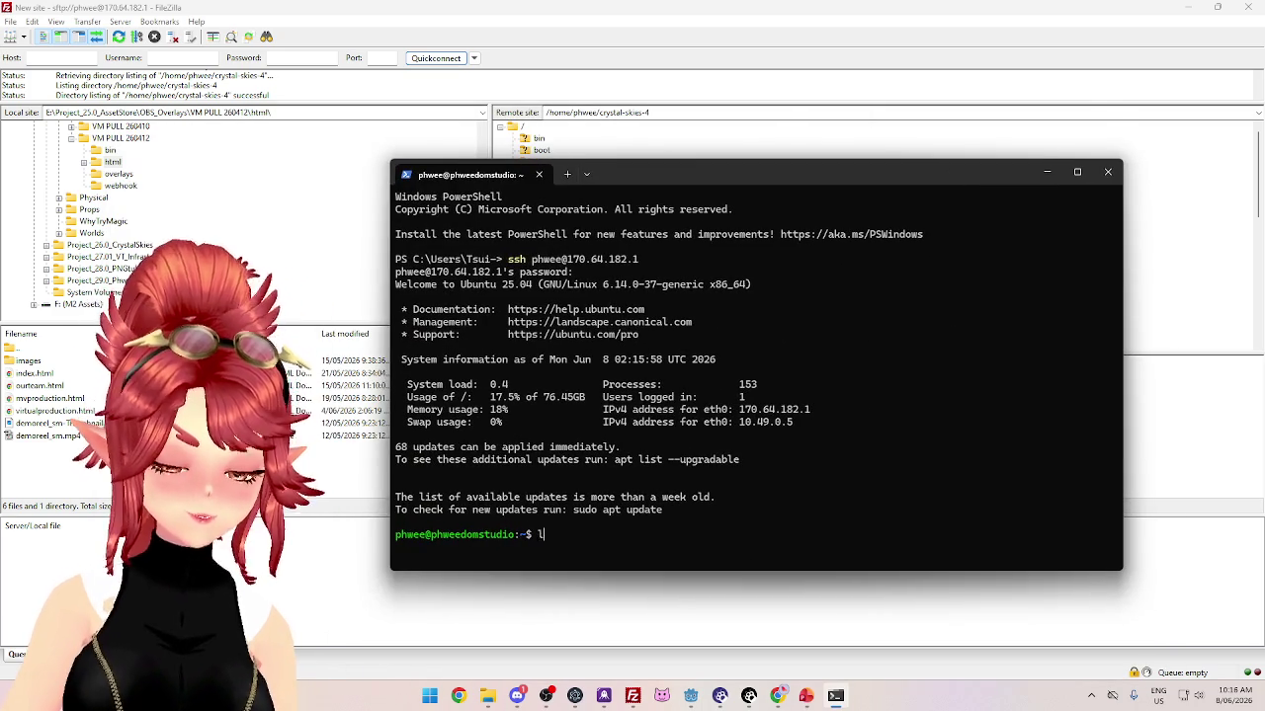
type("ls")
key("Return")
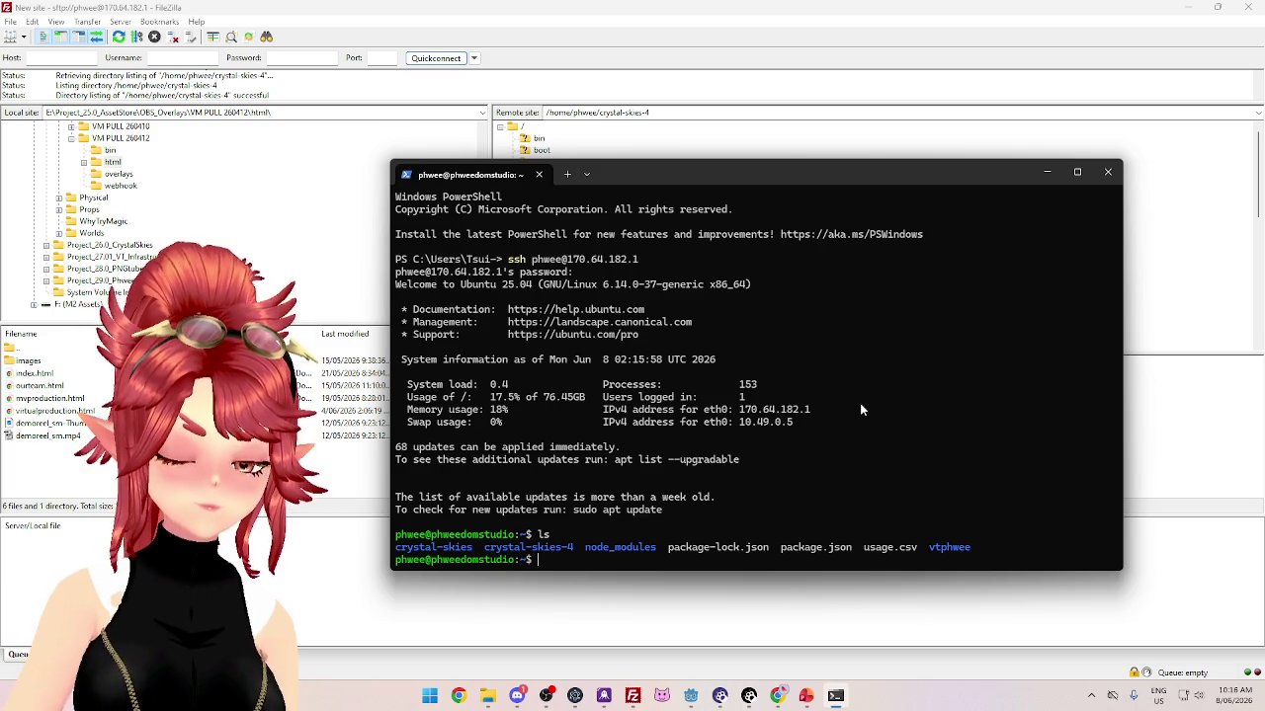
Change into crystal-skies-4 and list it, showing CrystalSkiesV4_0.0.0.zip.
type("cd cry")
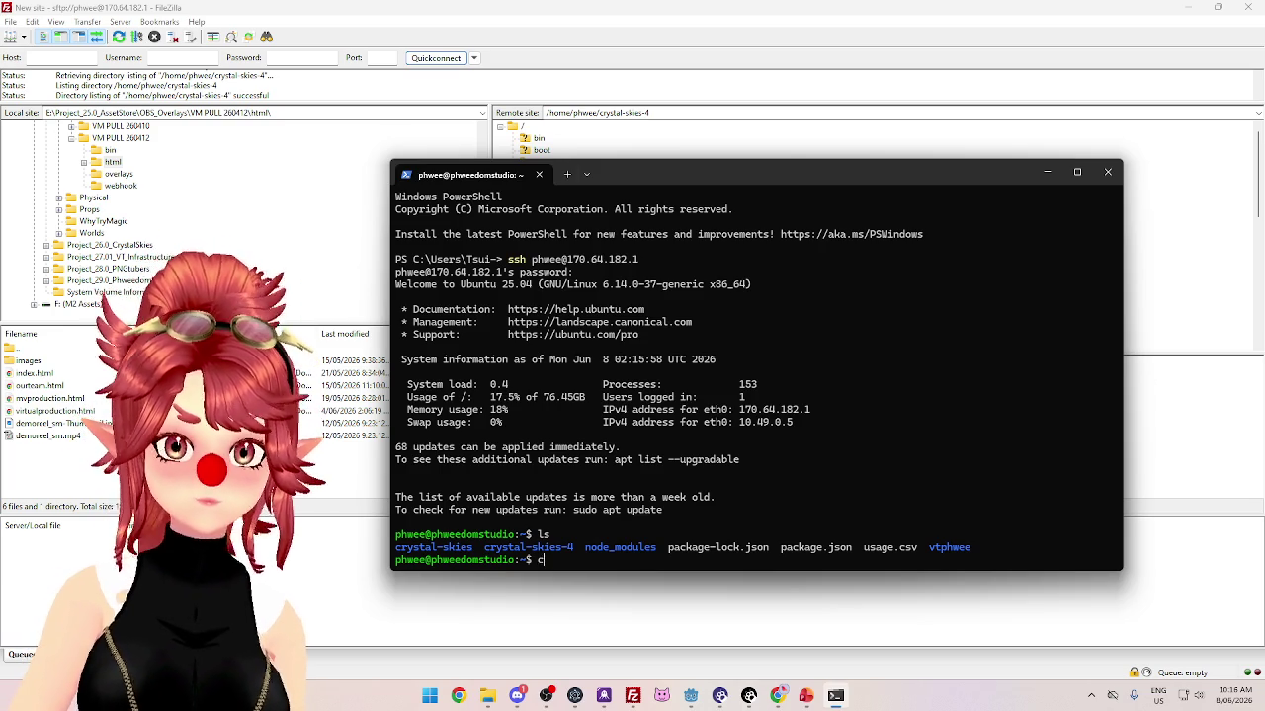
type("stal-skies4")
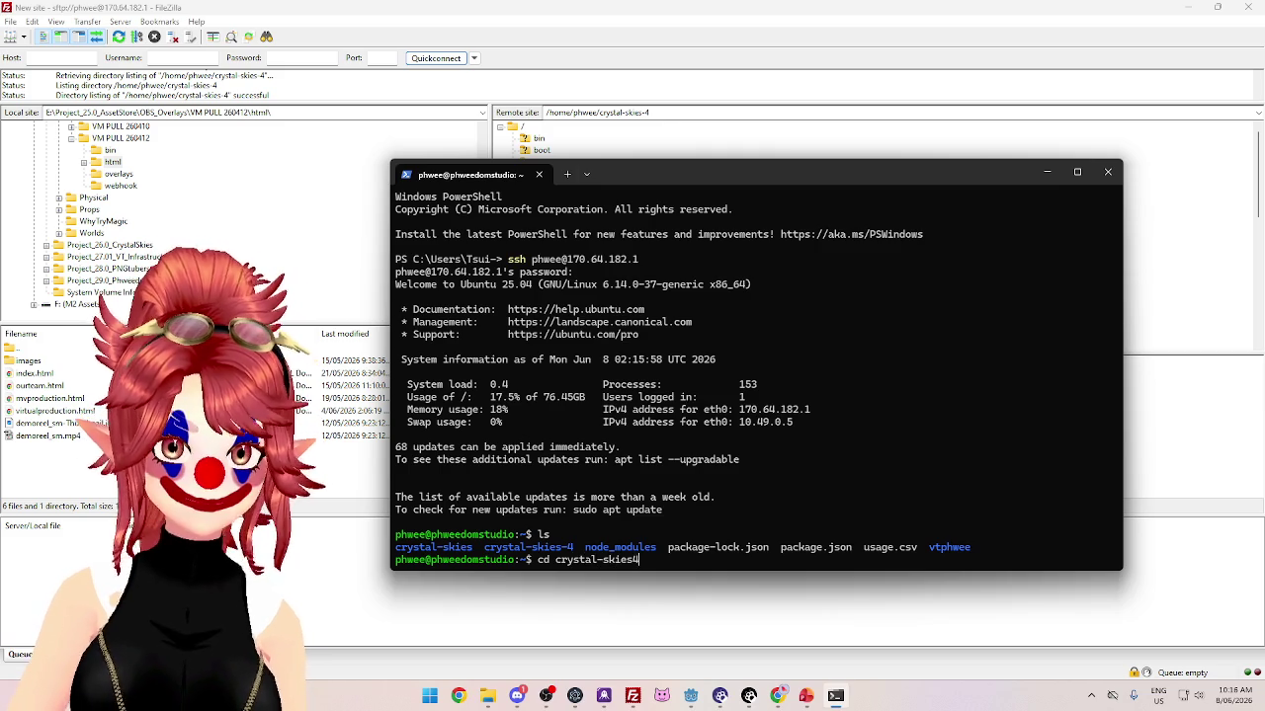
key("BackSpace")
type("-4")
key("Return")
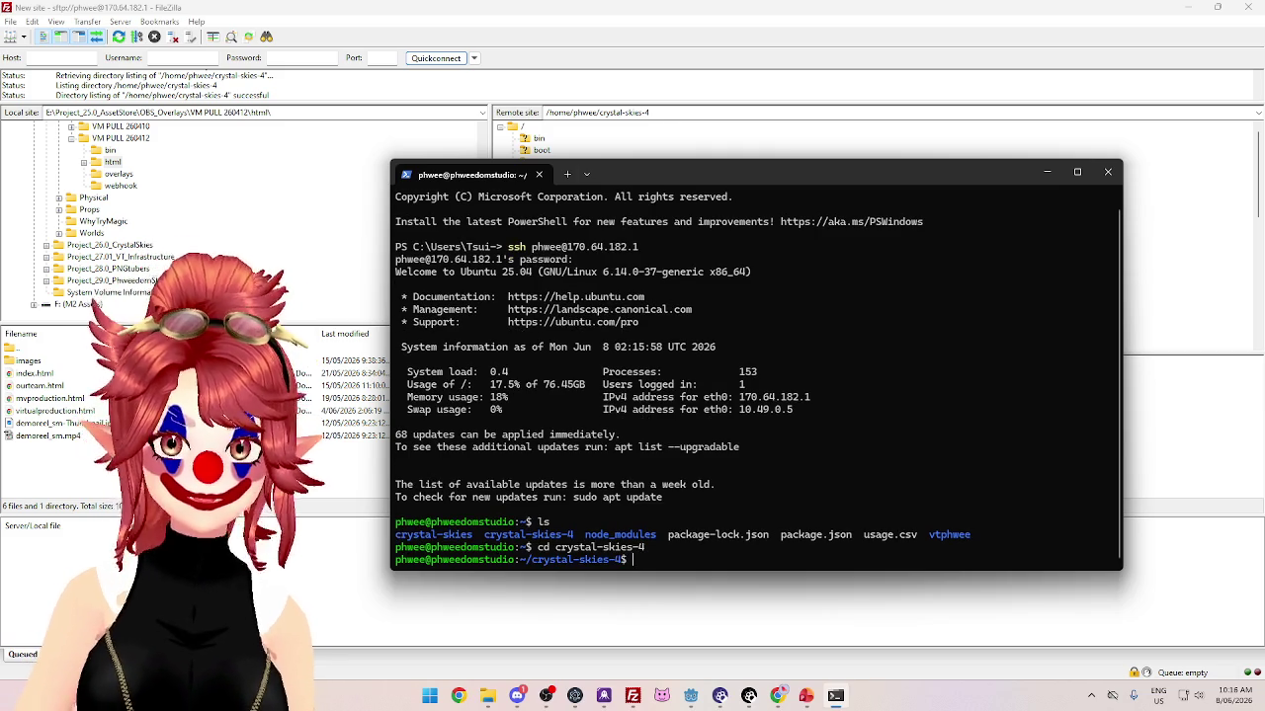
type("ls")
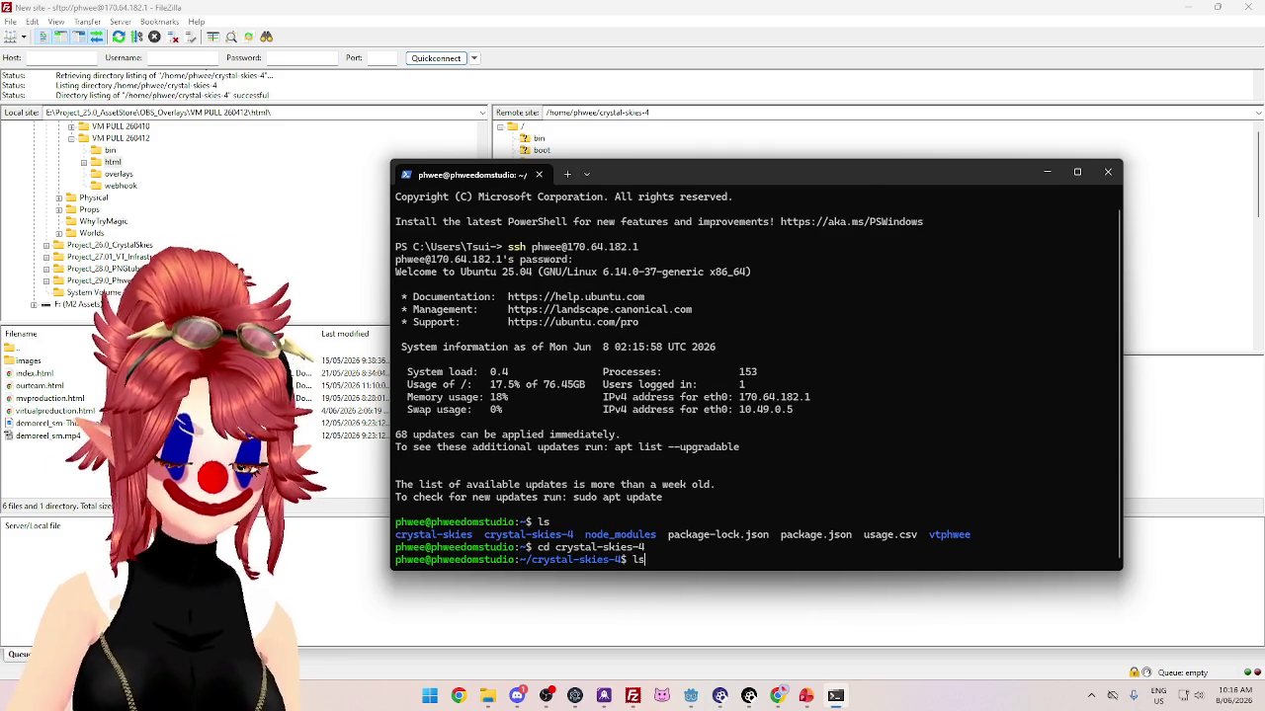
key("Return")
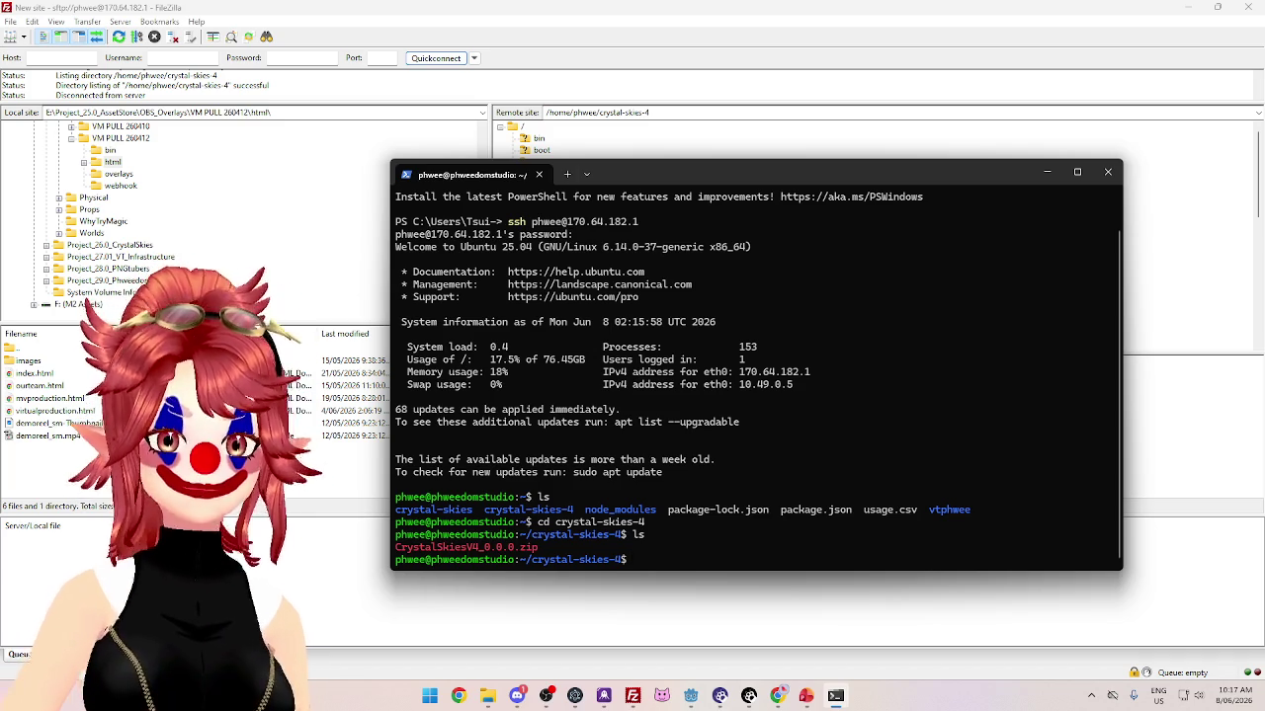
left_click(777, 696)
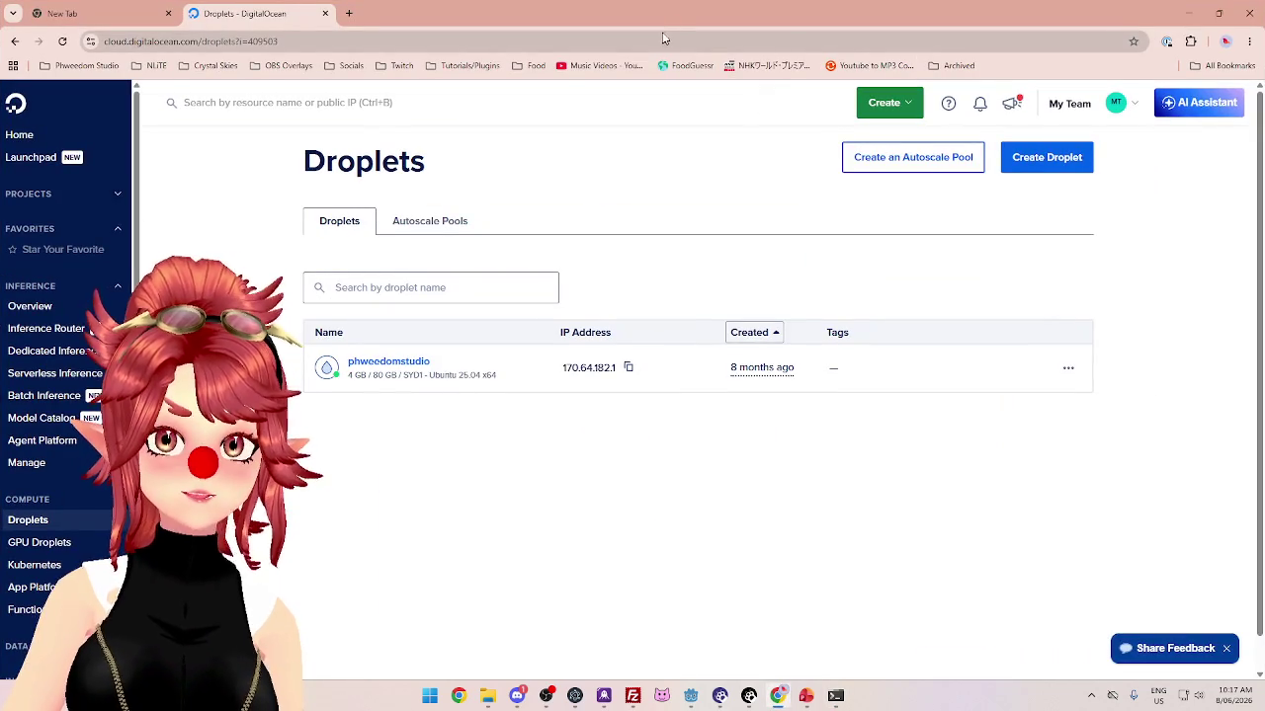
key("alt+Tab")
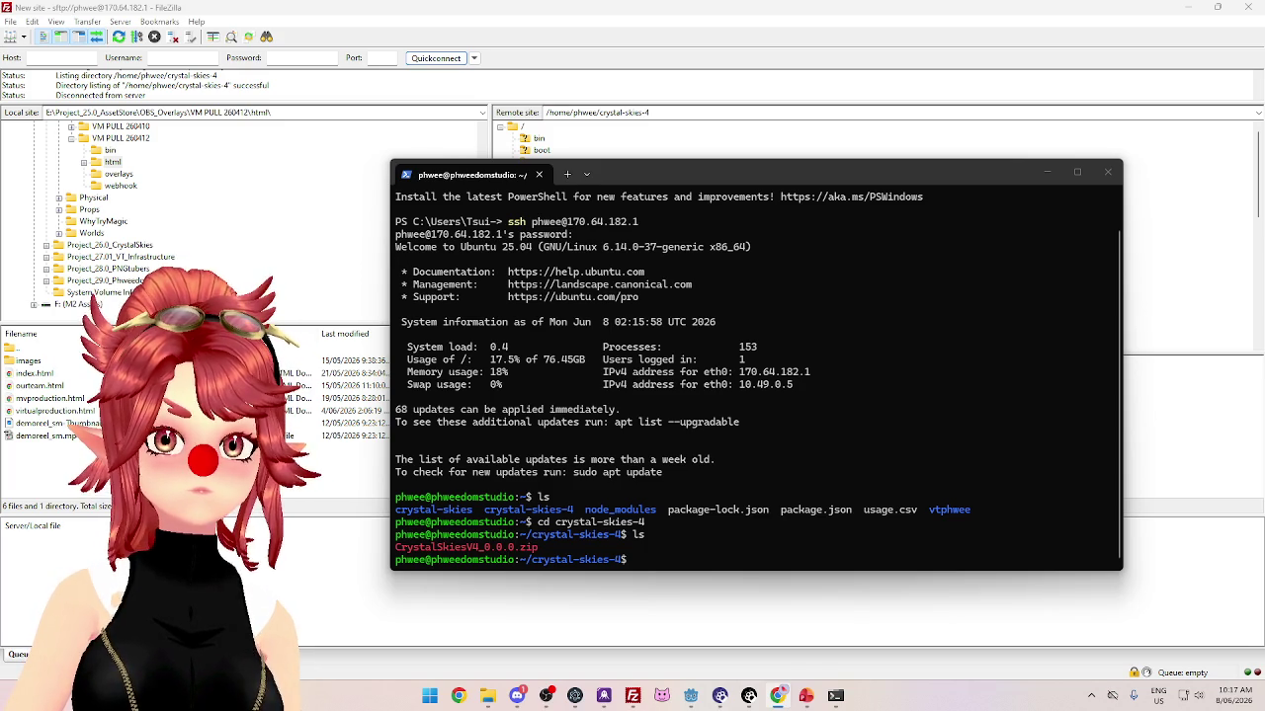
key("alt+Tab")
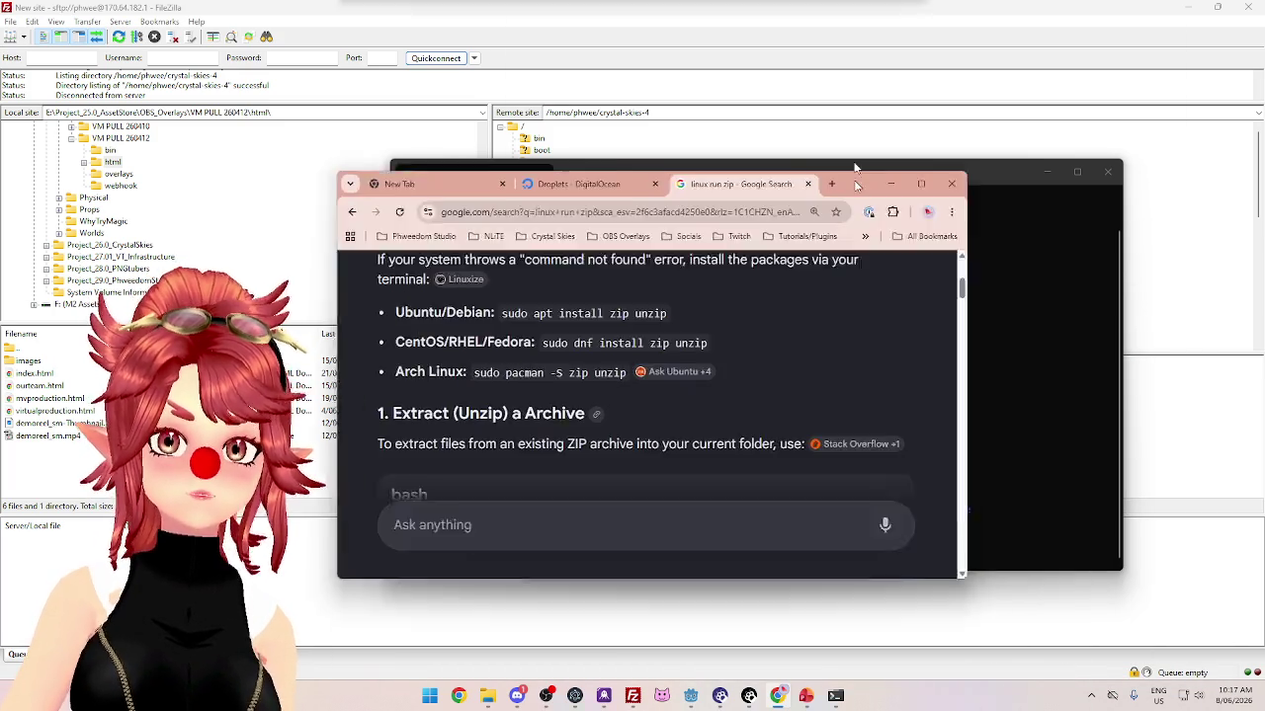
left_click(973, 130)
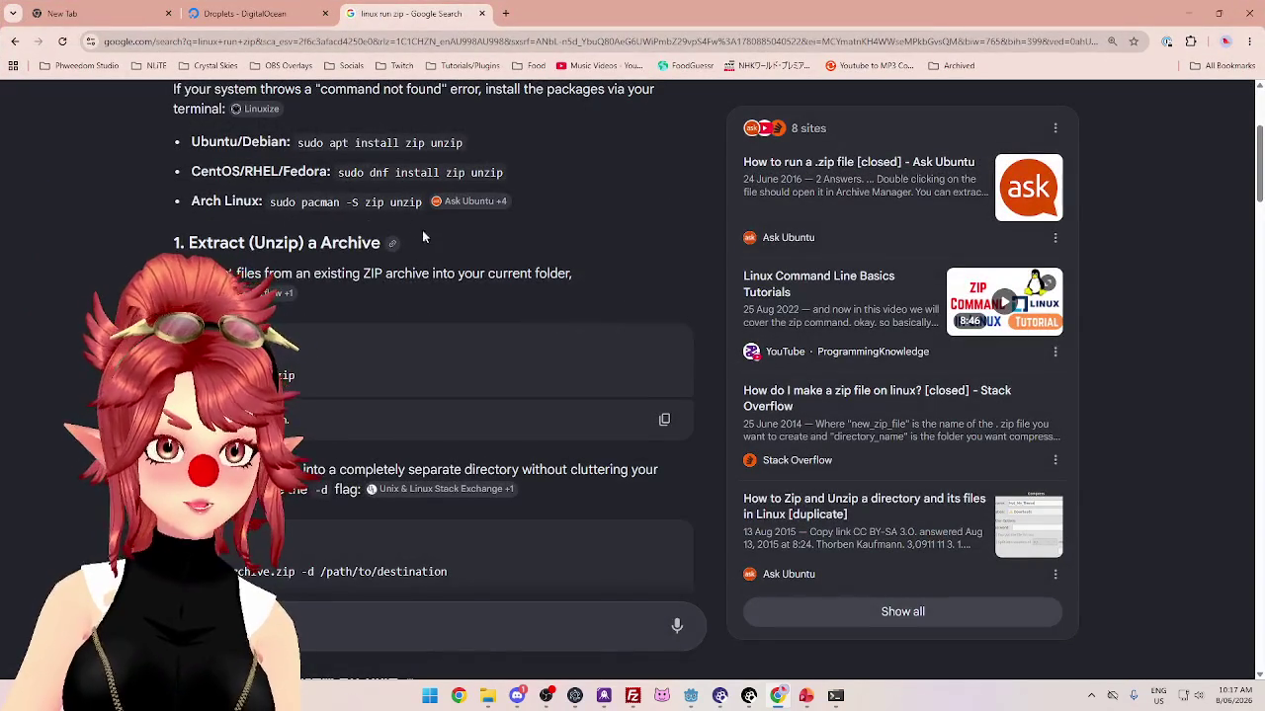
scroll(766, 231, "up", 1)
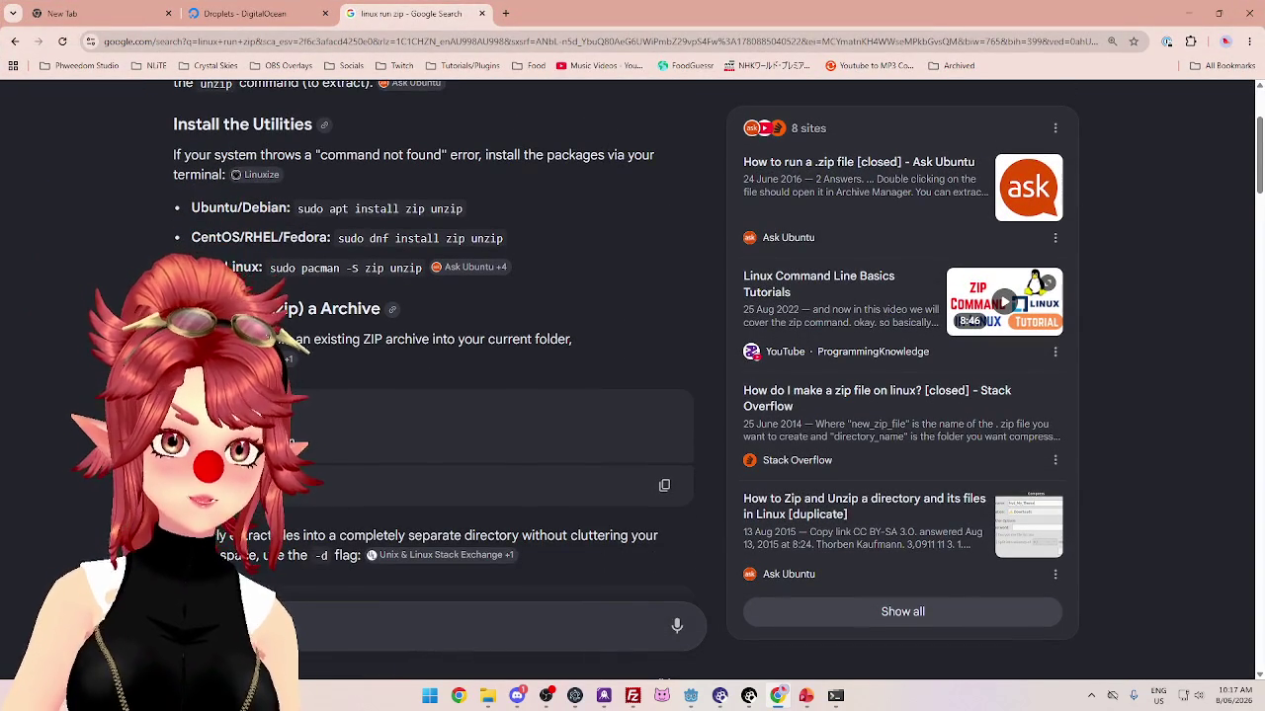
scroll(433, 336, "down", 1)
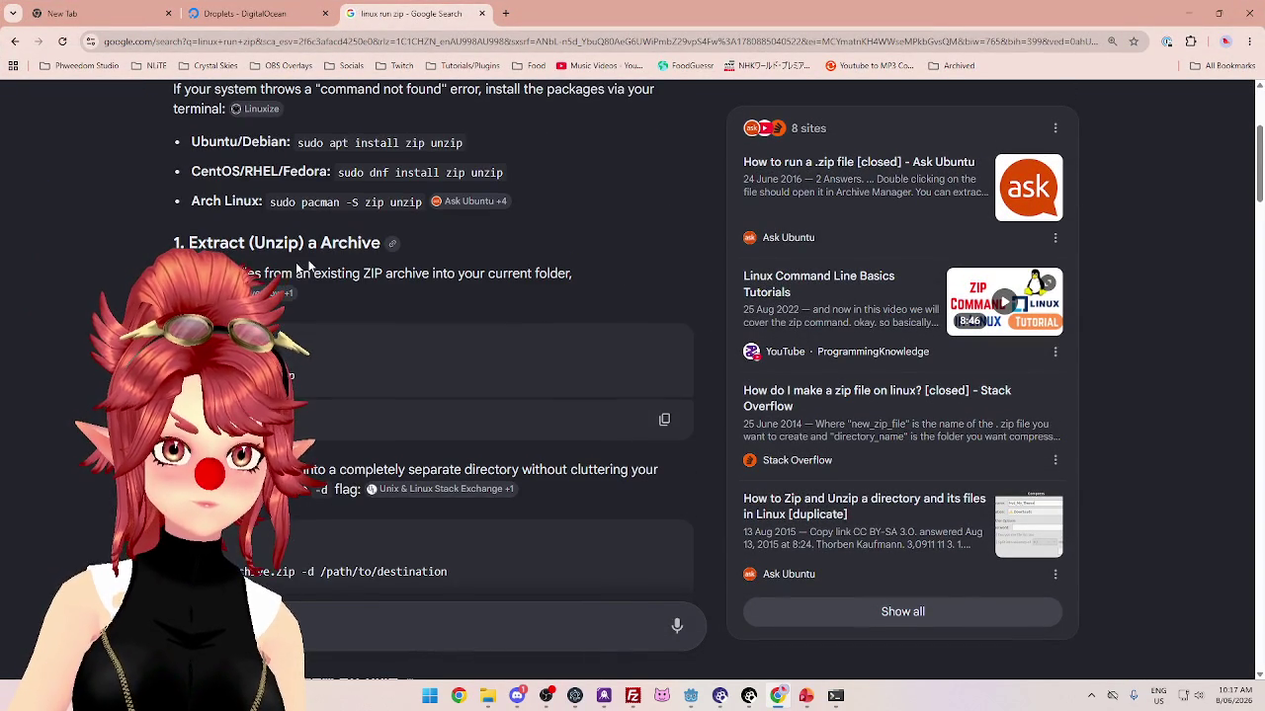
left_click_drag(318, 274, 520, 274)
scroll(521, 274, "down", 1)
left_click_drag(201, 309, 310, 317)
scroll(310, 318, "down", 1)
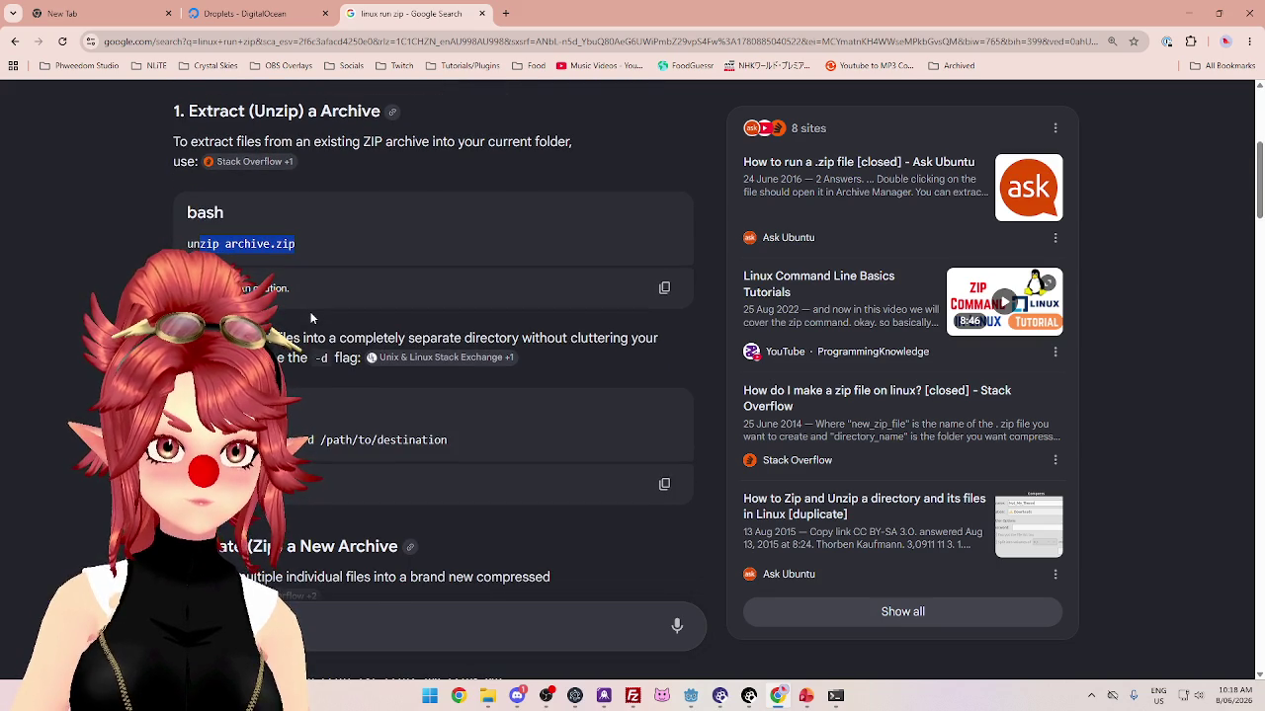
scroll(311, 317, "down", 1)
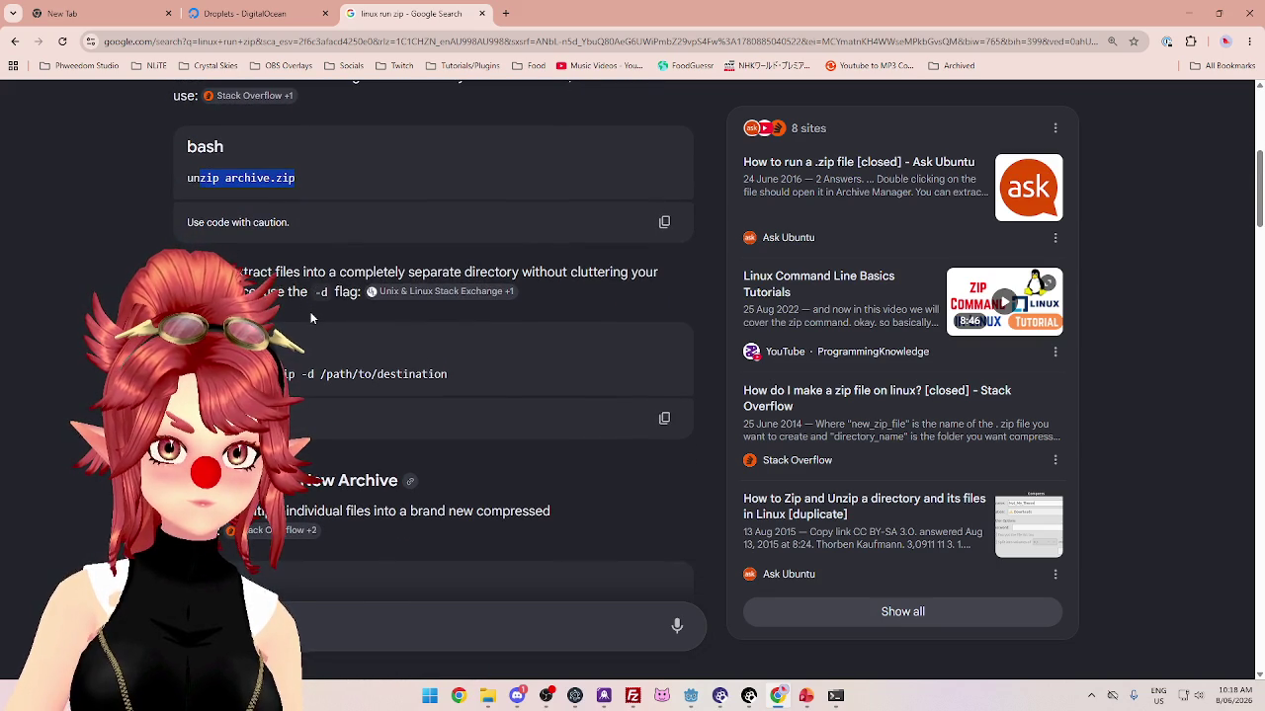
scroll(311, 317, "down", 3)
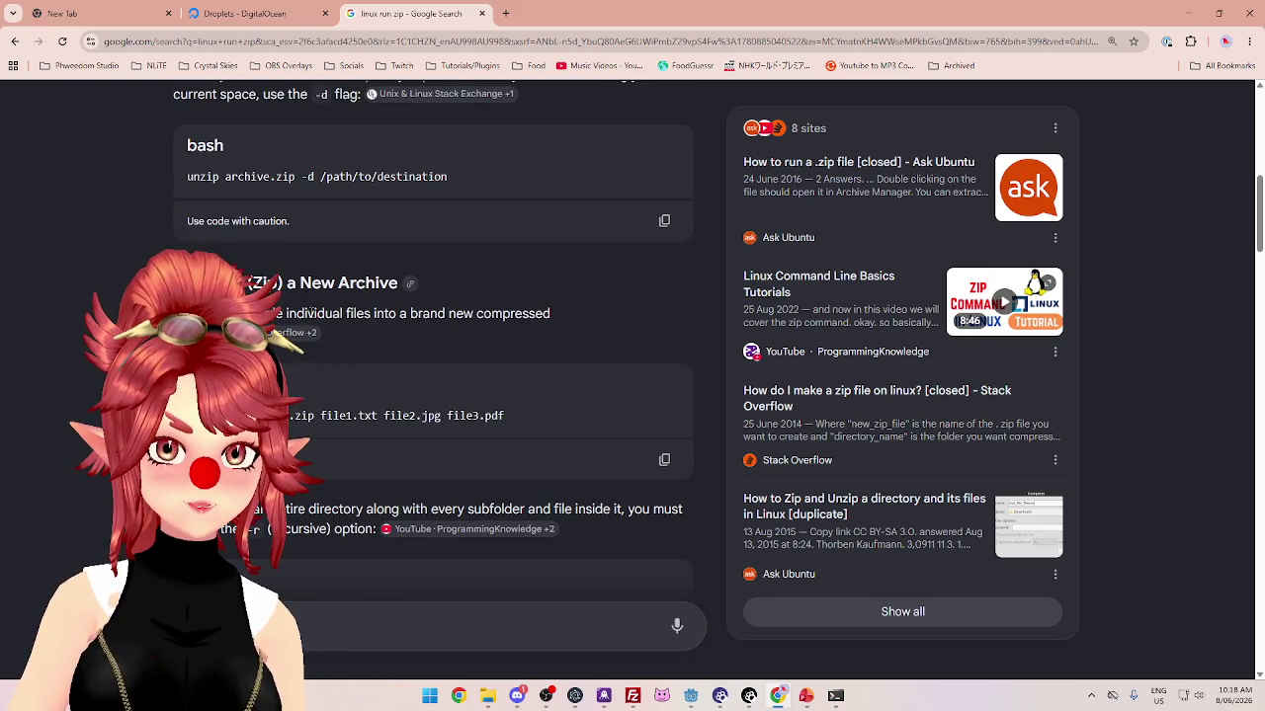
scroll(310, 314, "down", 3)
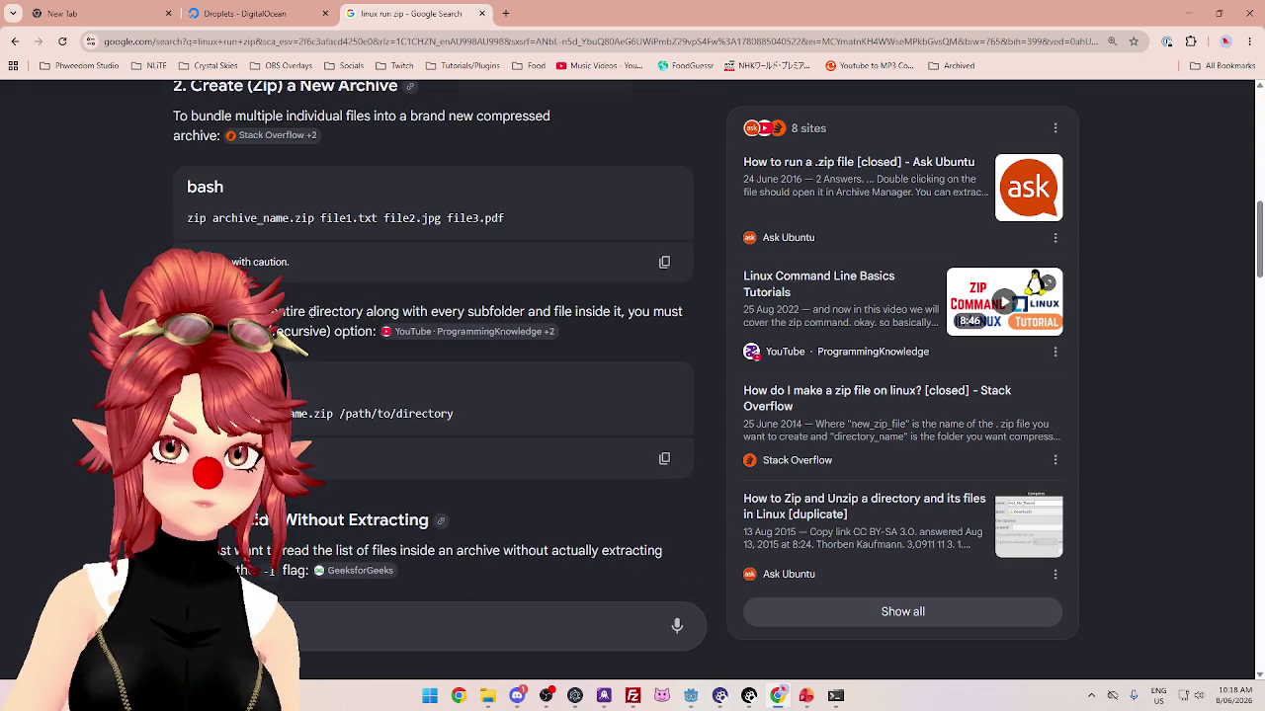
scroll(310, 317, "up", 9)
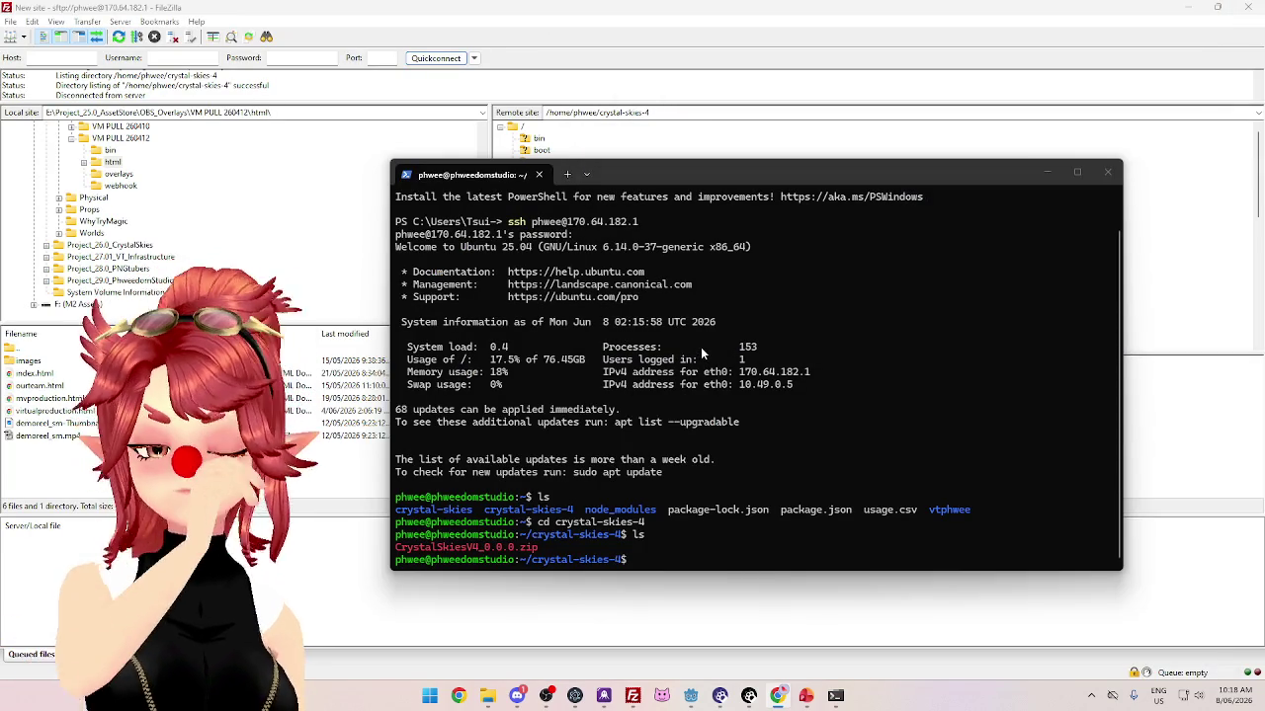
Run unzip CrystalSkiesV4_0.0.0.zip and list the new Scenes, Scripts, icon.svg and project.binary.
mouse_move(686, 175)
left_mouse_down()
mouse_move(682, 500)
mouse_move(747, 134)
mouse_move(882, 77)
mouse_move(886, 107)
mouse_move(767, 92)
mouse_move(824, 112)
mouse_move(753, 32)
mouse_move(755, 15)
mouse_move(818, 252)
mouse_move(712, 154)
mouse_move(732, 124)
left_mouse_up()
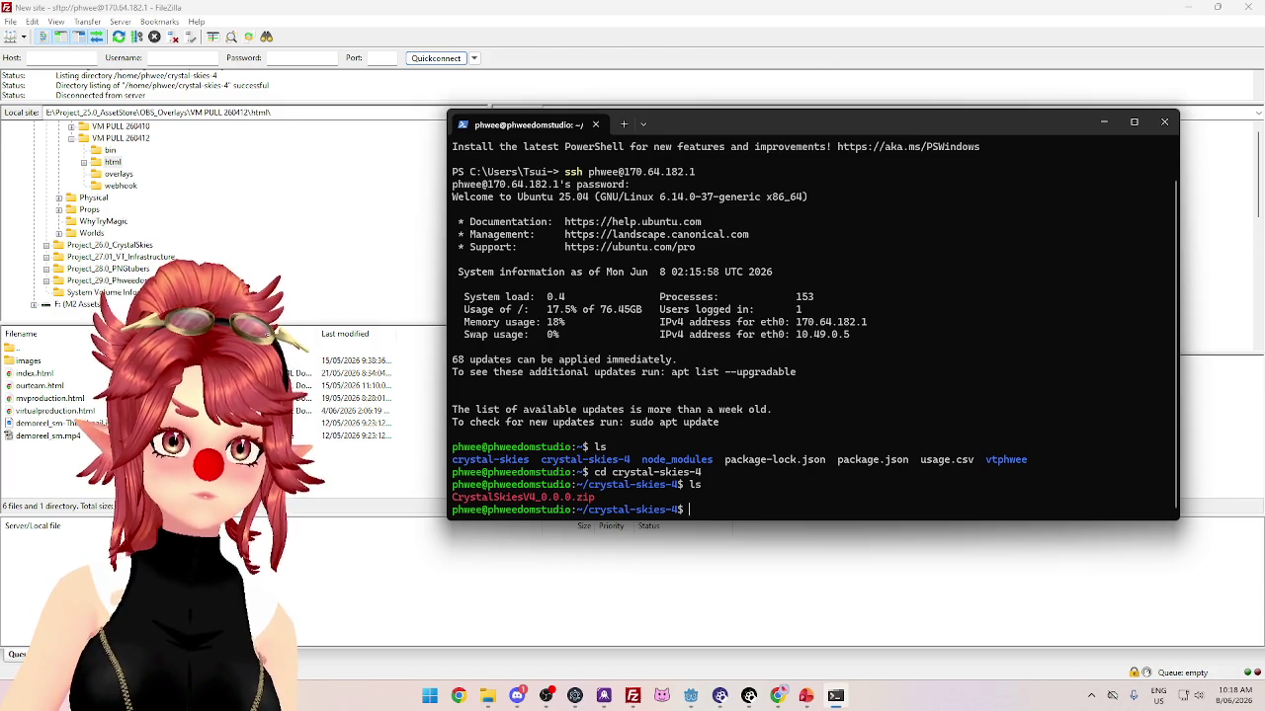
type("unzip ")
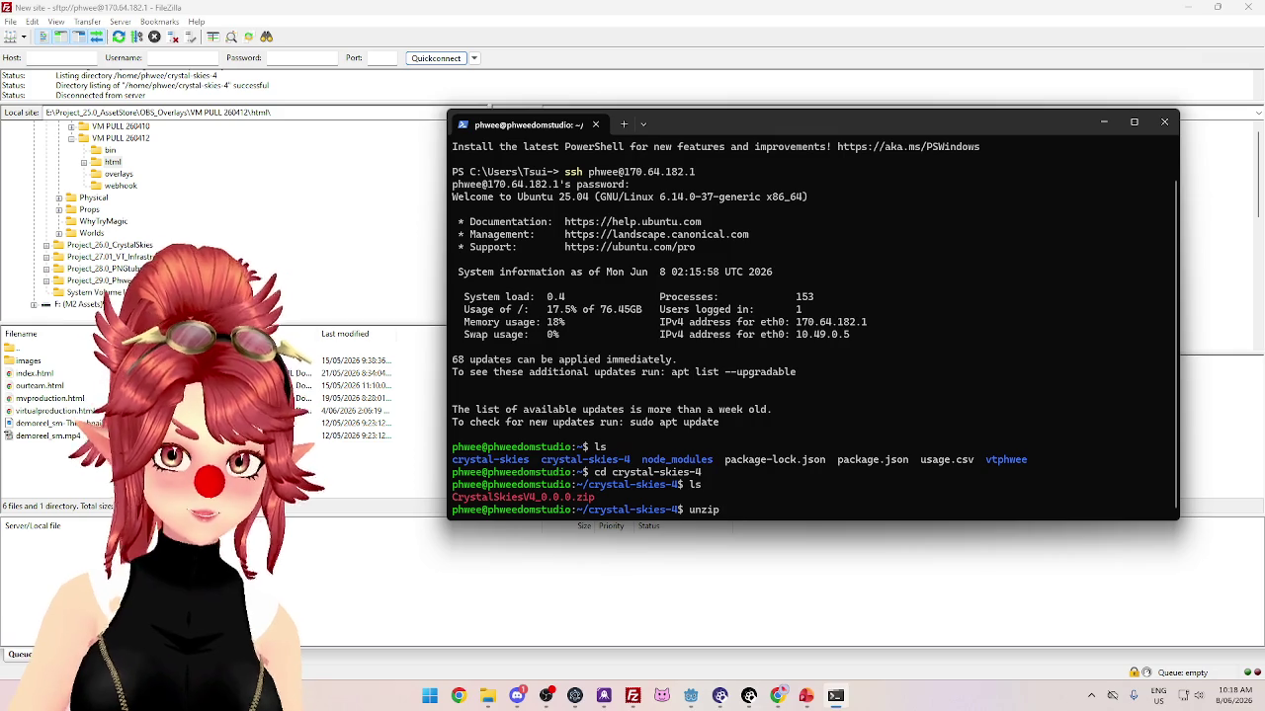
type("CrystalSkiesV4_0.0.0")
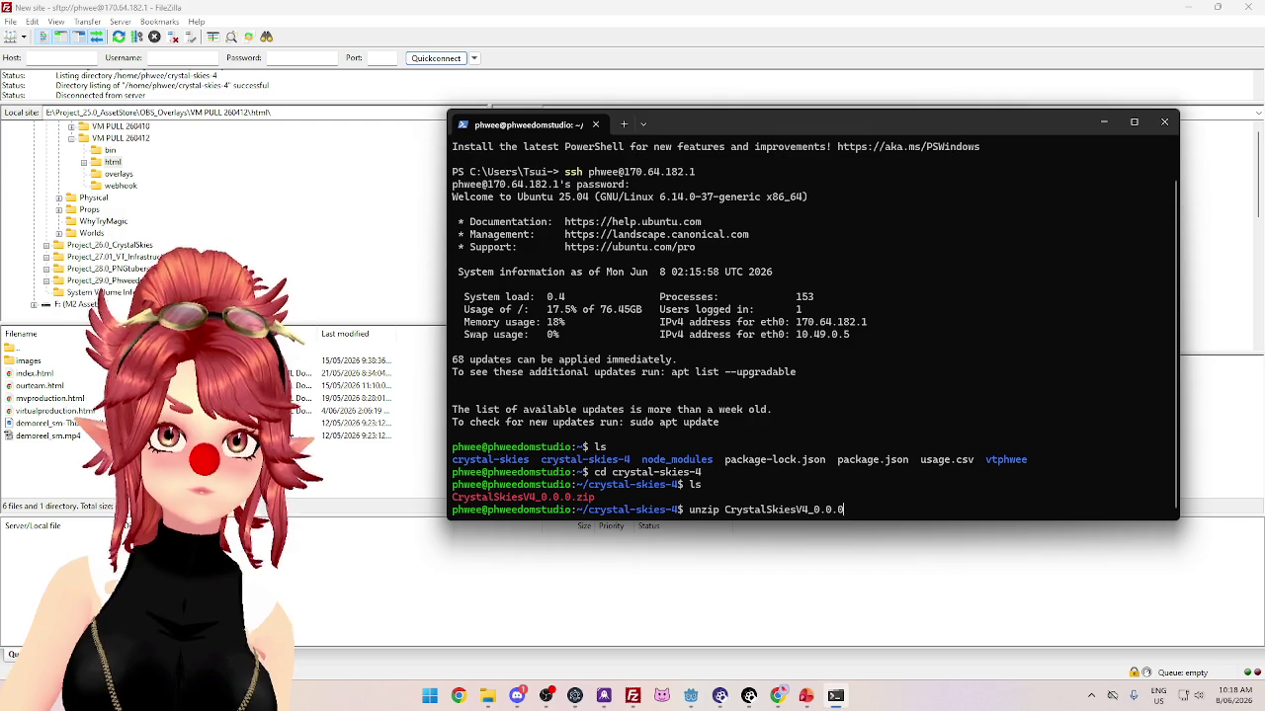
type(".")
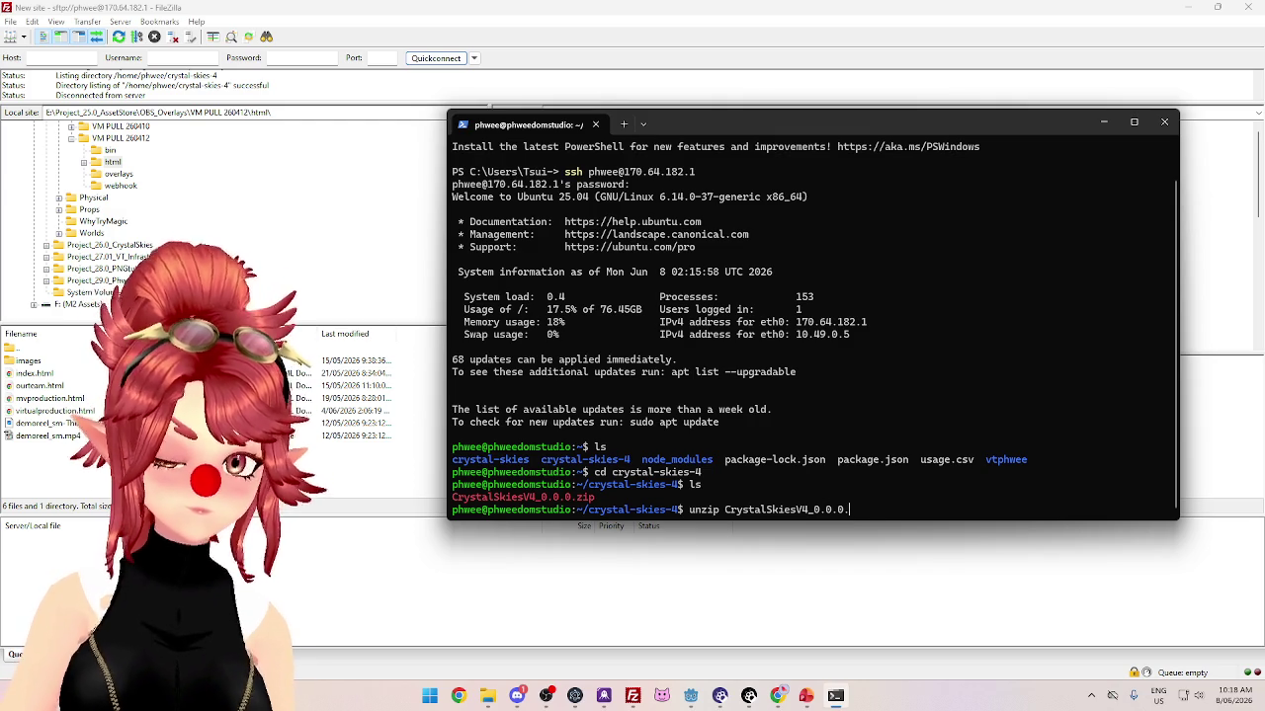
type("zip")
key("Return")
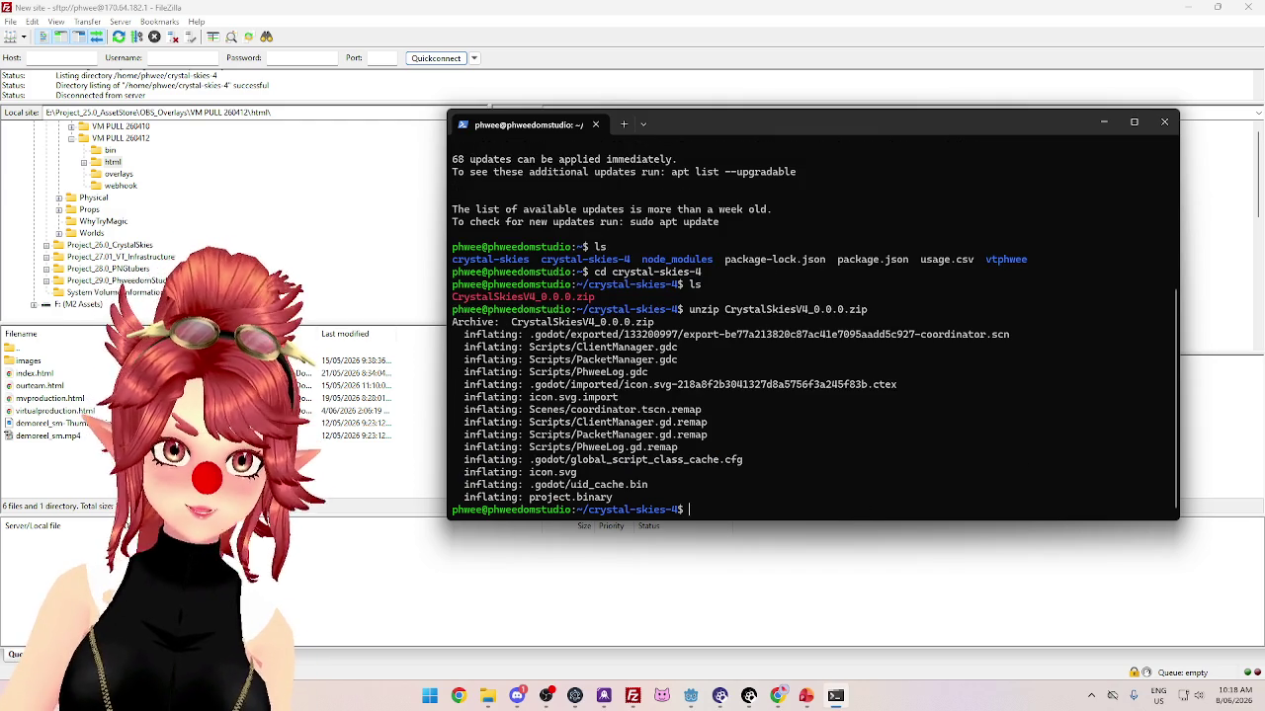
type("ls")
key("Return")
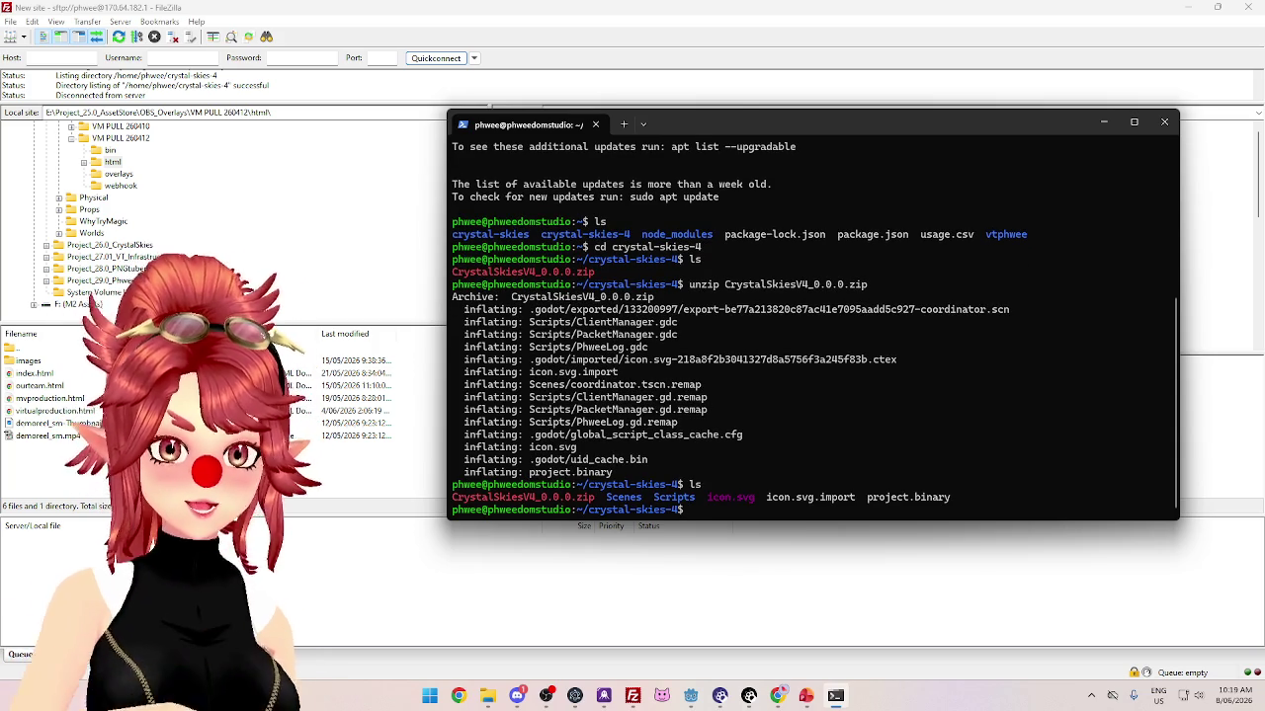
left_click(825, 38)
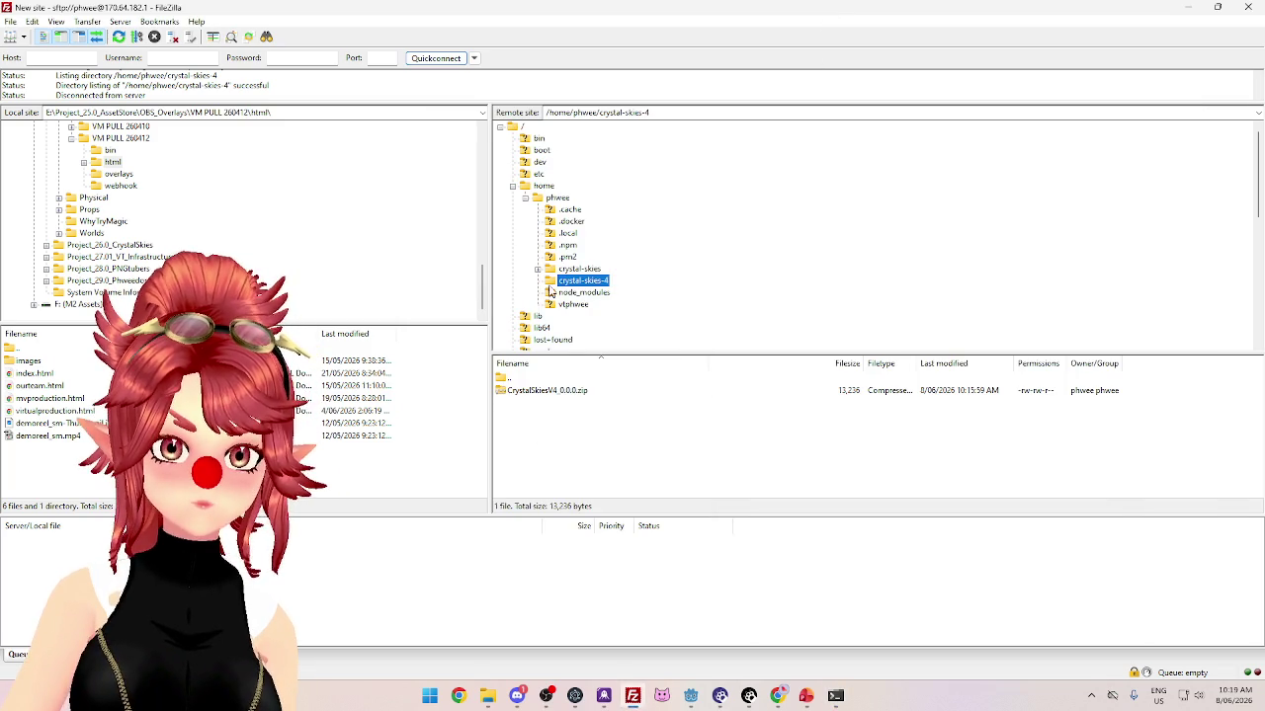
Refresh crystal-skies-4 and delete the 3 extracted files and 3 directories, keeping the zip.
left_click(118, 37)
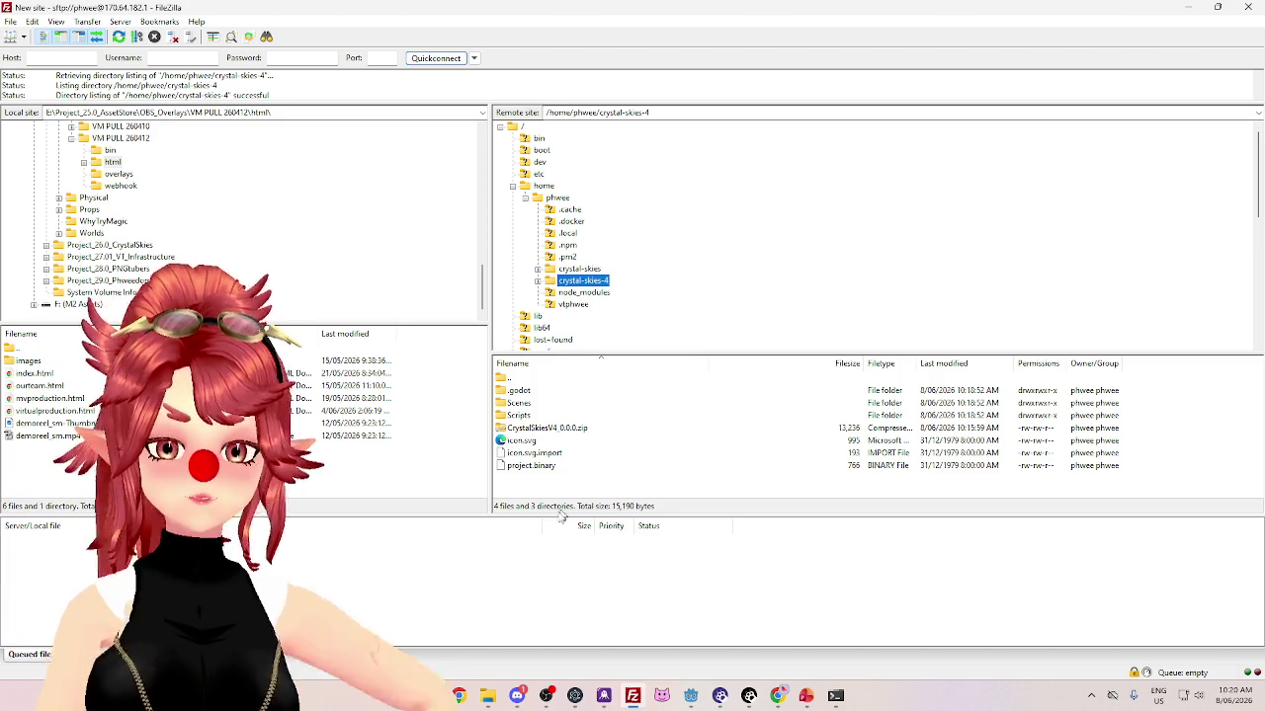
mouse_move(570, 488)
left_mouse_down()
mouse_move(529, 394)
mouse_move(530, 417)
mouse_move(540, 392)
left_mouse_up()
key("Delete")
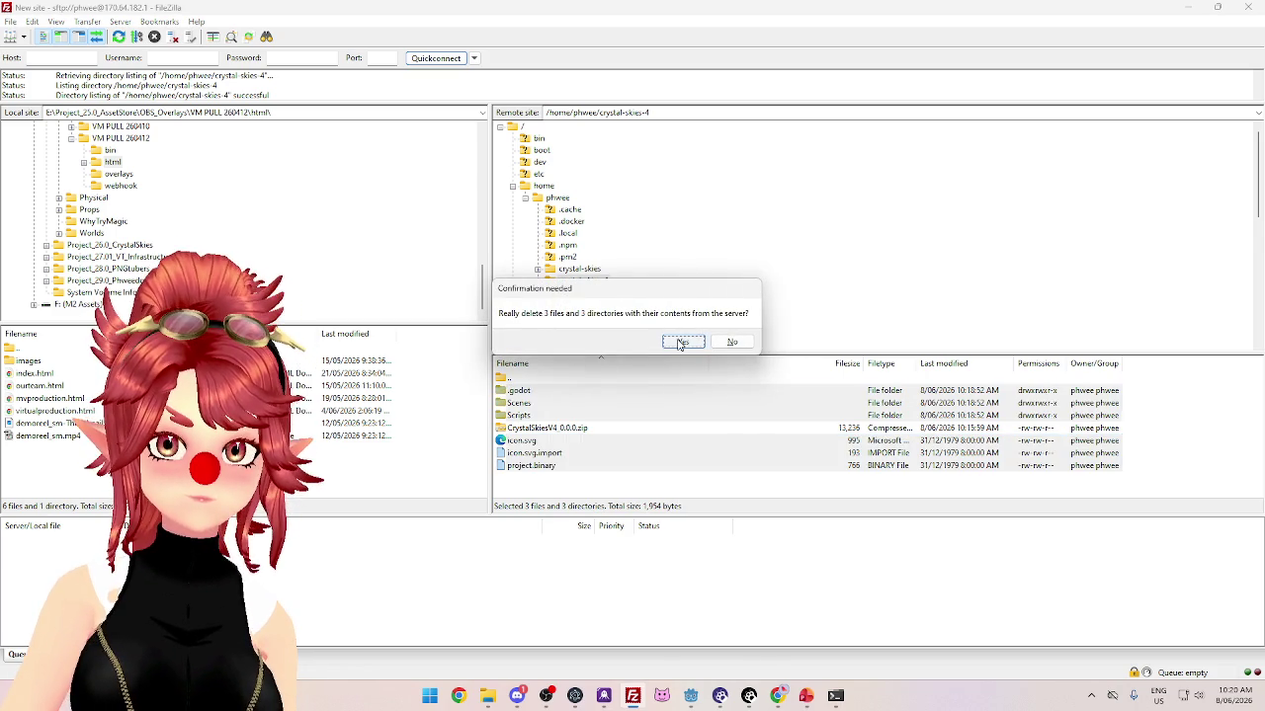
left_click(683, 342)
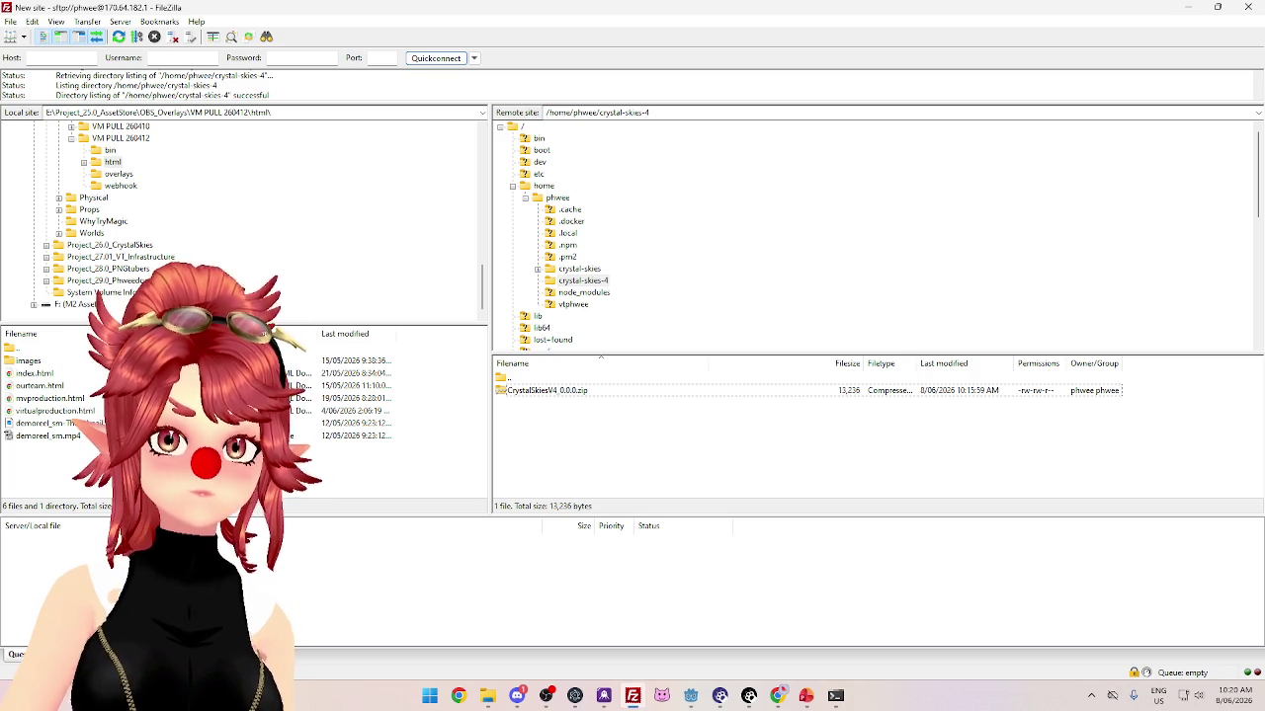
key("alt+Tab")
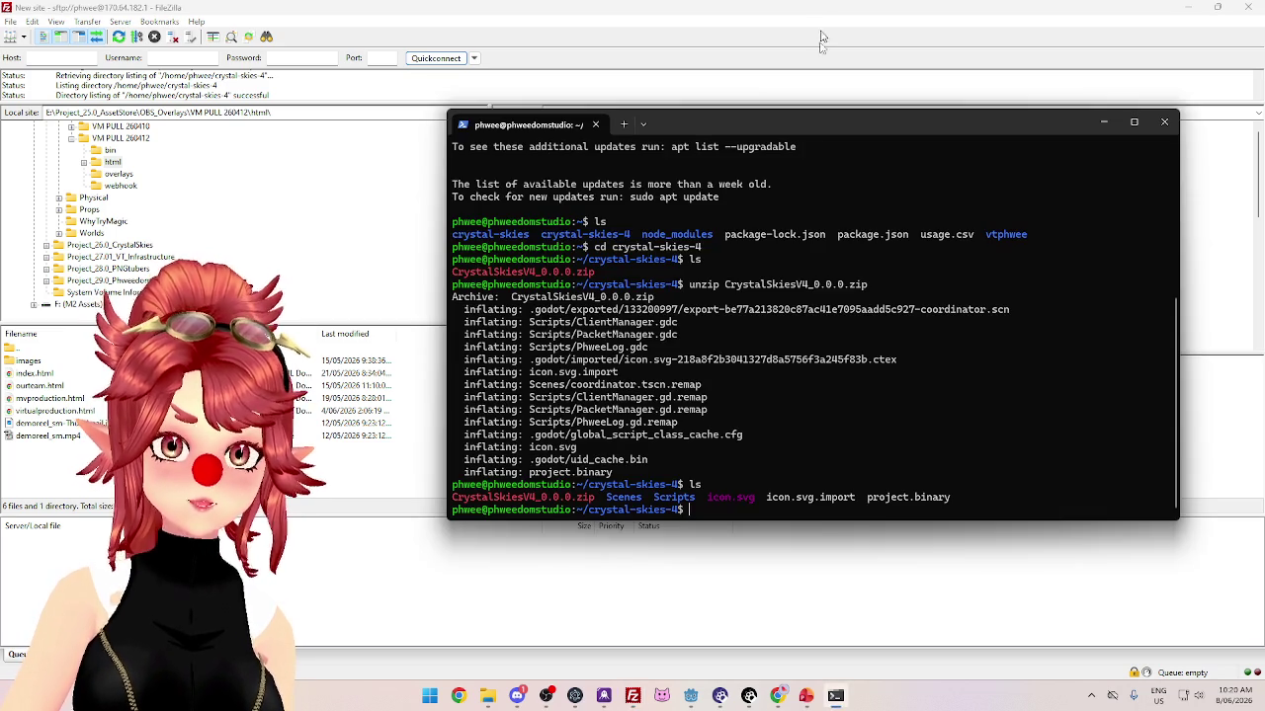
List crystal-skies-4 again and tab-complete an unzip command for CrystalSkiesV4_0.0.0.zip.
type("ls")
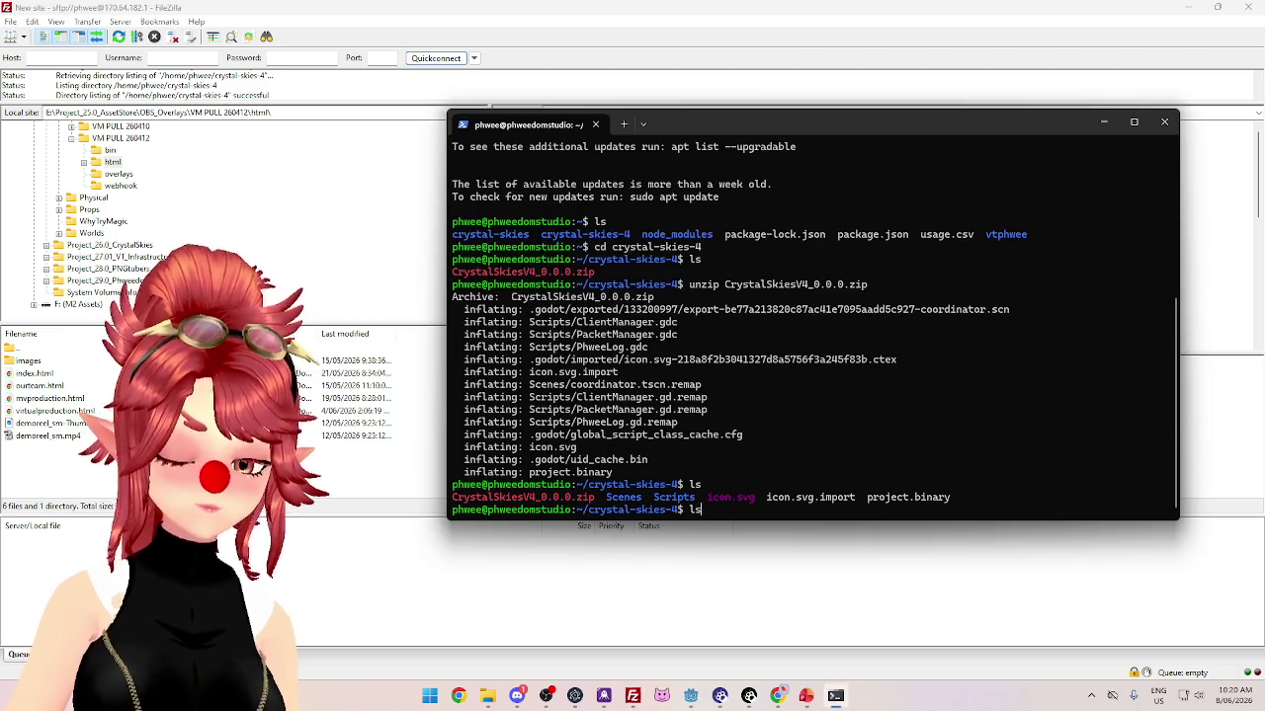
key("Return")
type("unzip")
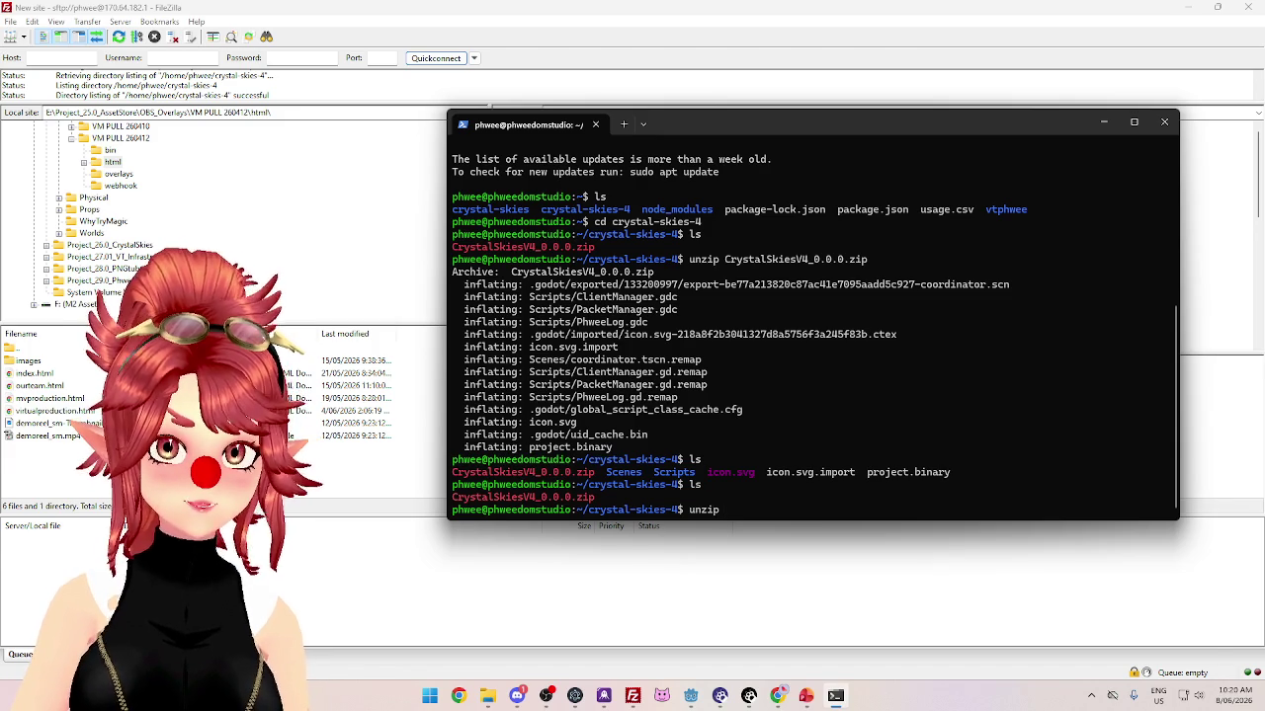
type("Cryst")
key("BackSpace")
key("BackSpace")
key("BackSpace")
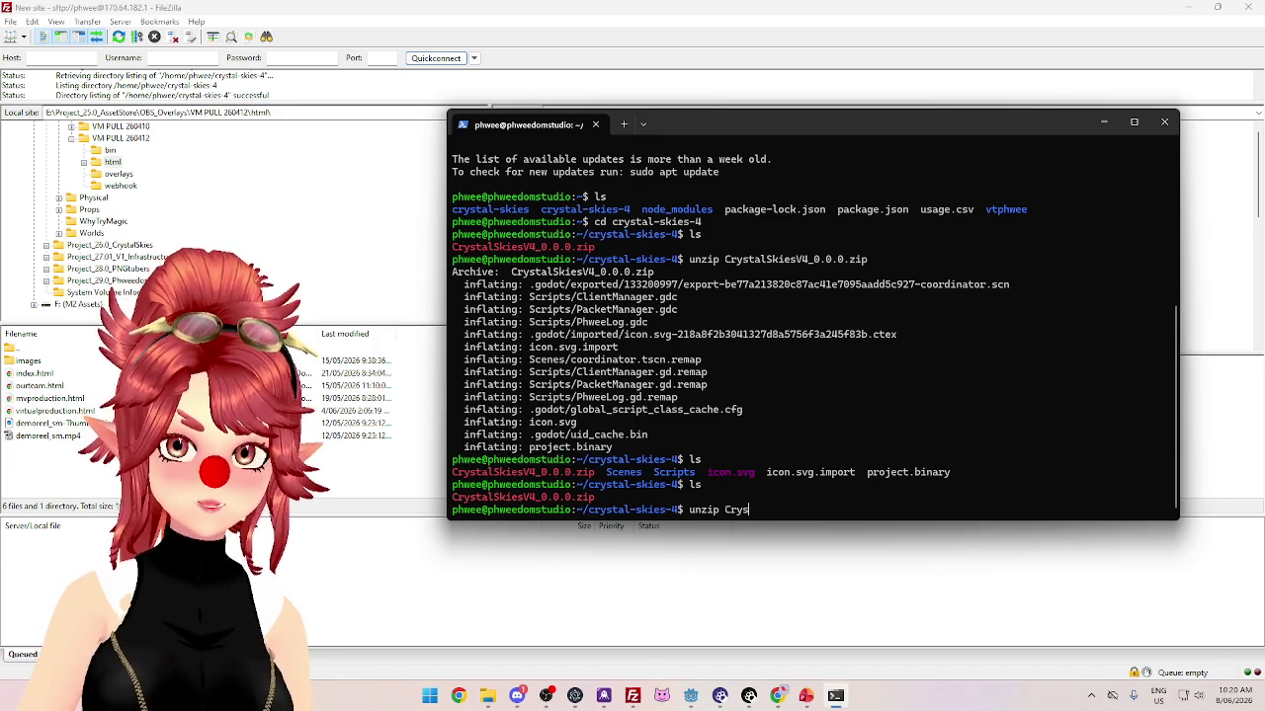
type("C")
key("Tab")
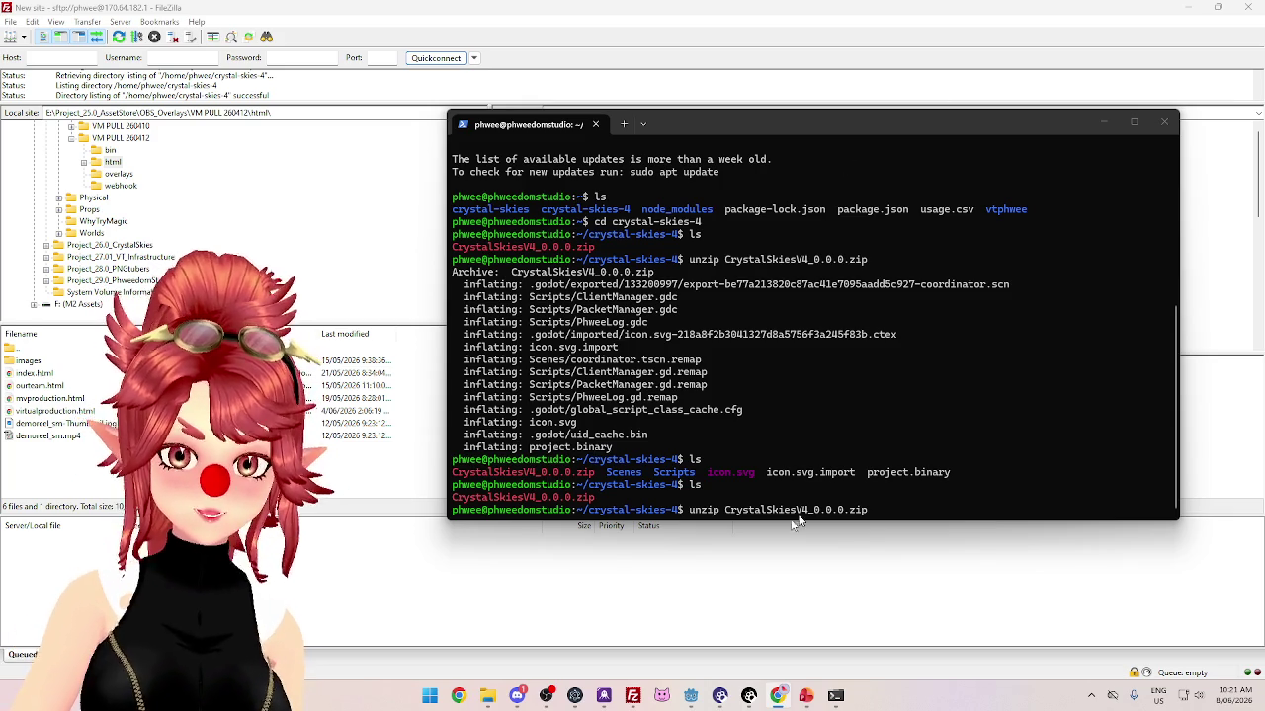
In Godot, open the Project Export dialog and start a PCK/ZIP export of the project.
mouse_move(691, 696)
left_click(644, 631)
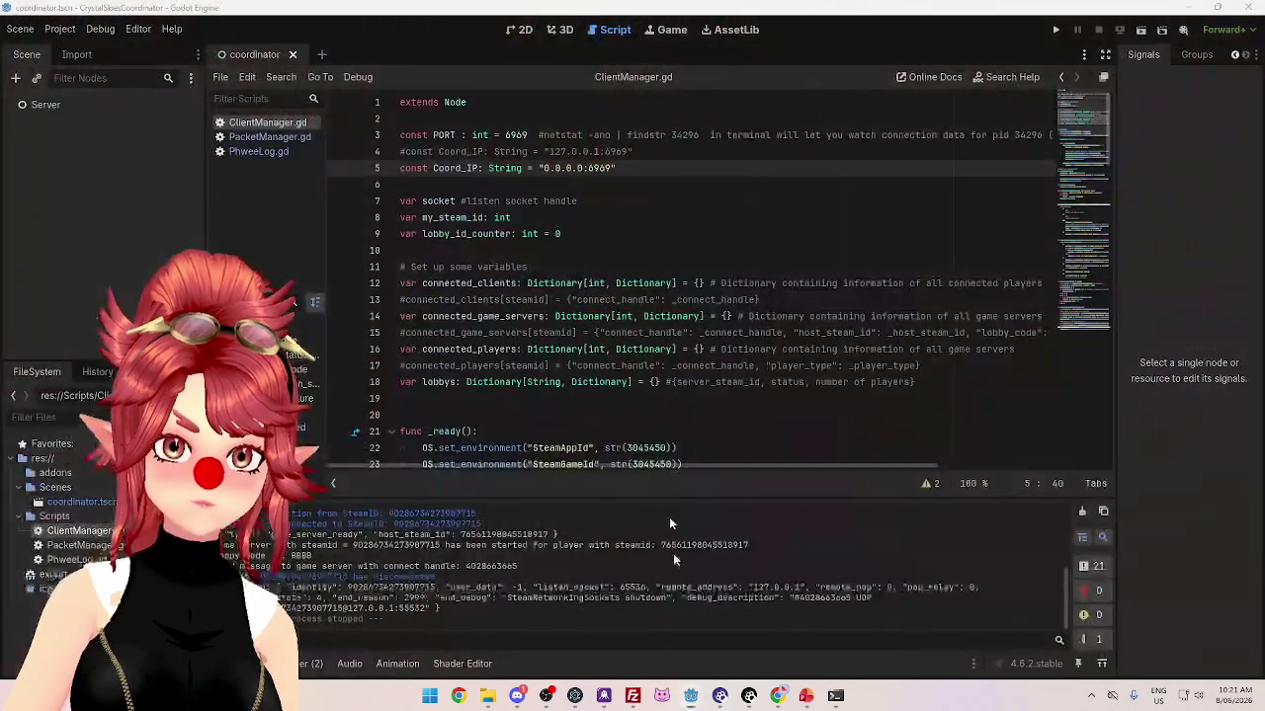
left_click(59, 29)
left_click(74, 108)
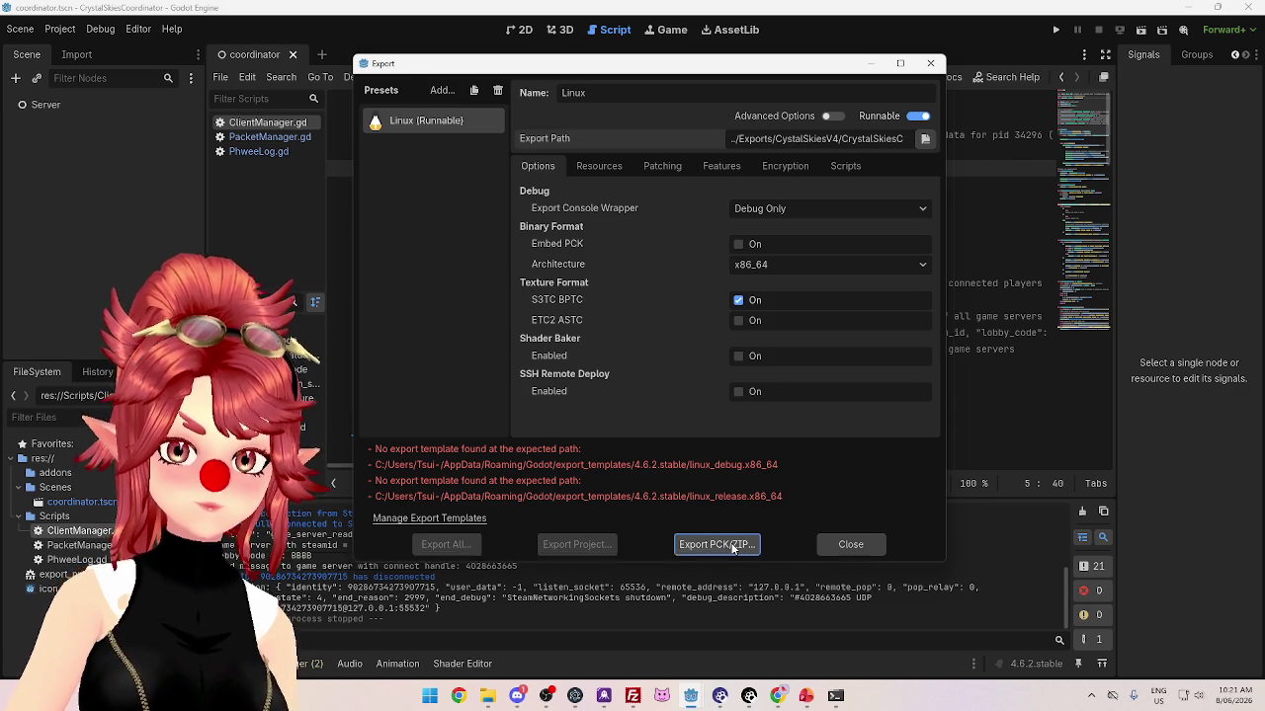
left_click(733, 547)
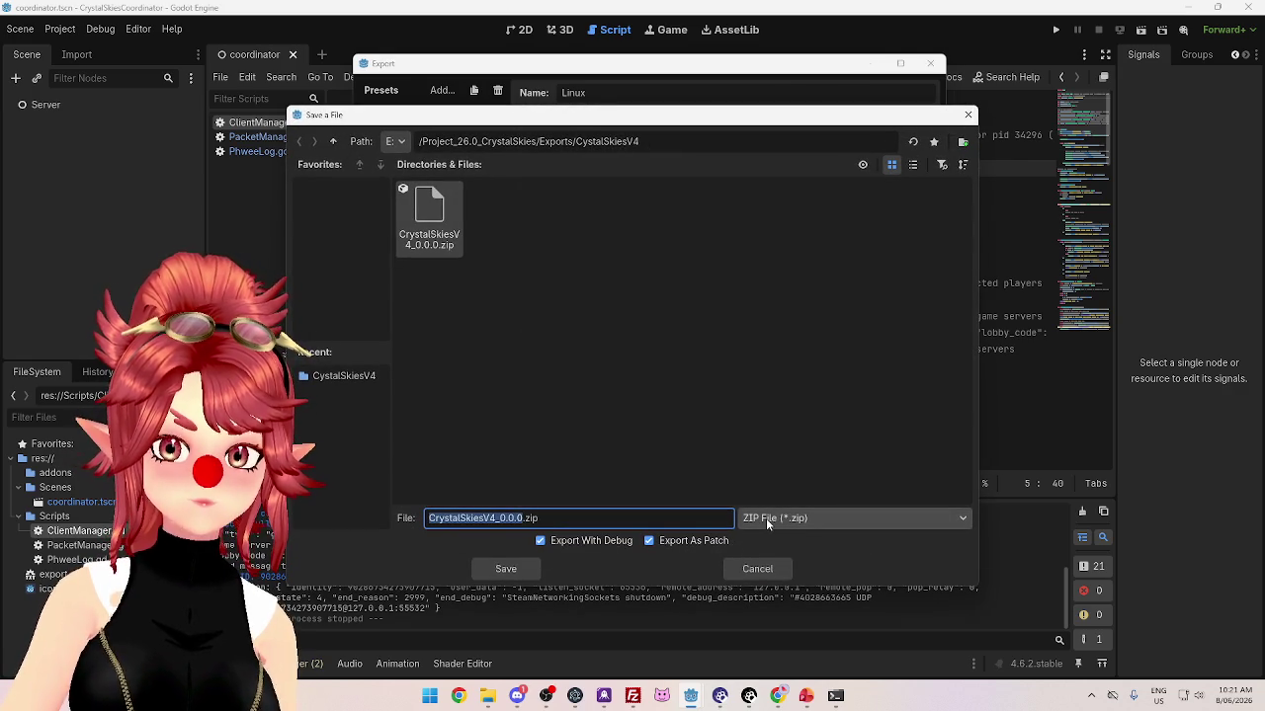
Check the save dialog's file-type options, then switch to the exporting documentation.
left_click(766, 517)
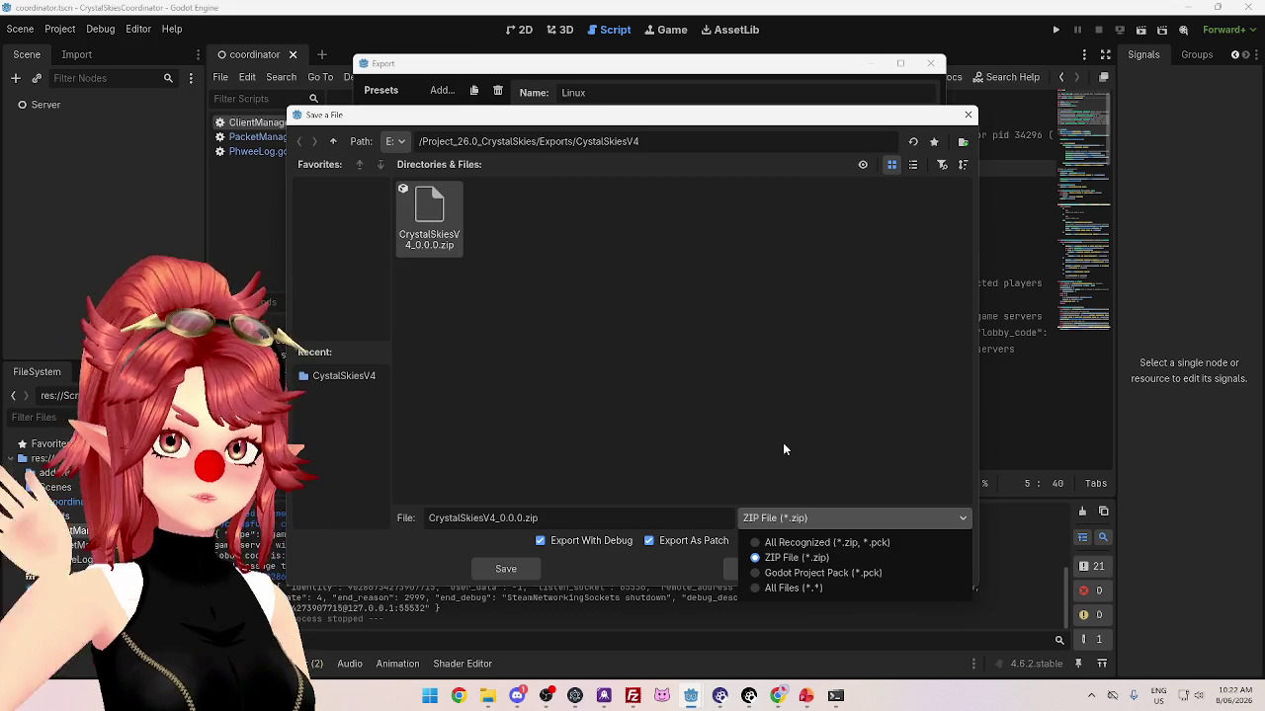
key("Escape")
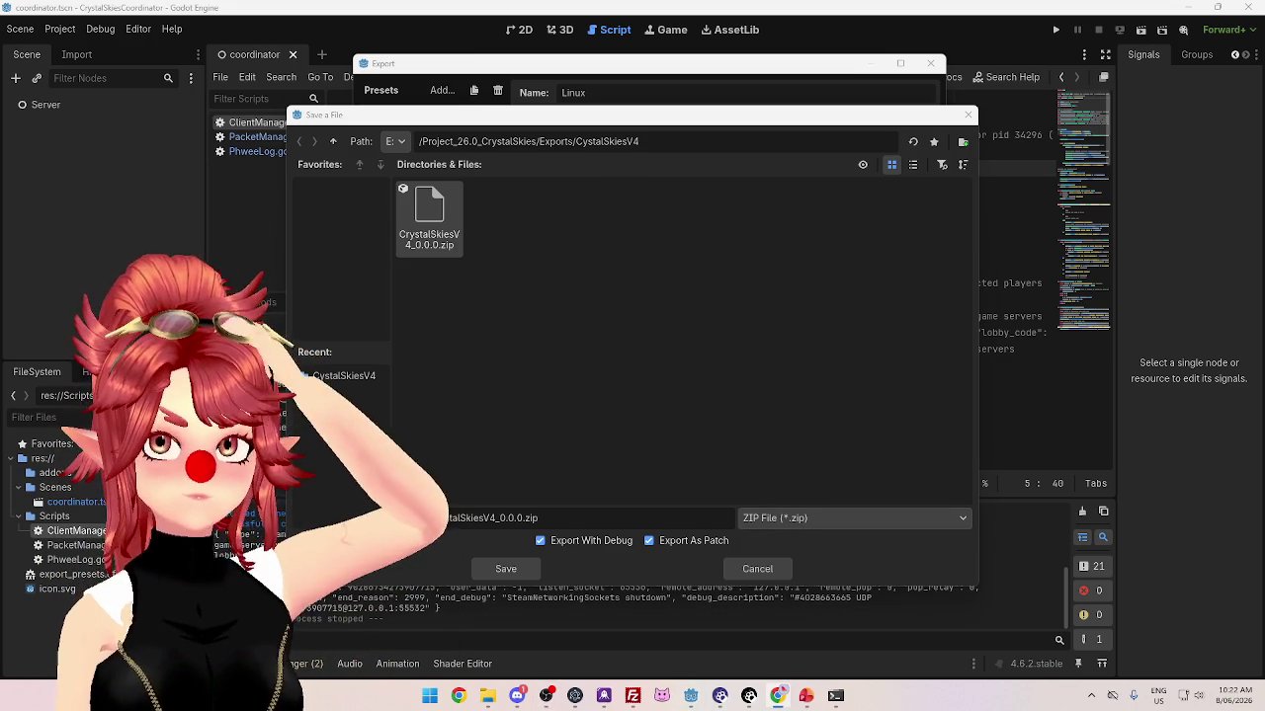
key("alt+Tab")
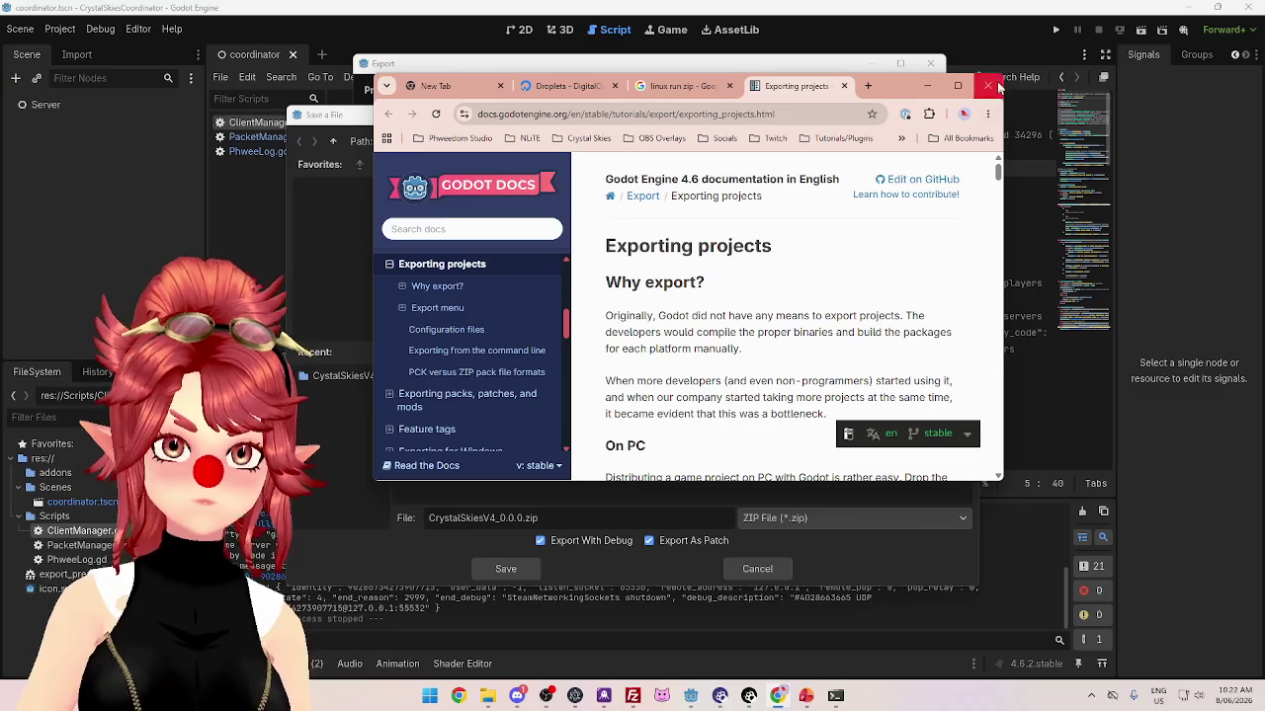
Maximize the docs and read the per-platform packages and On PC distribution passages.
double_click(910, 17)
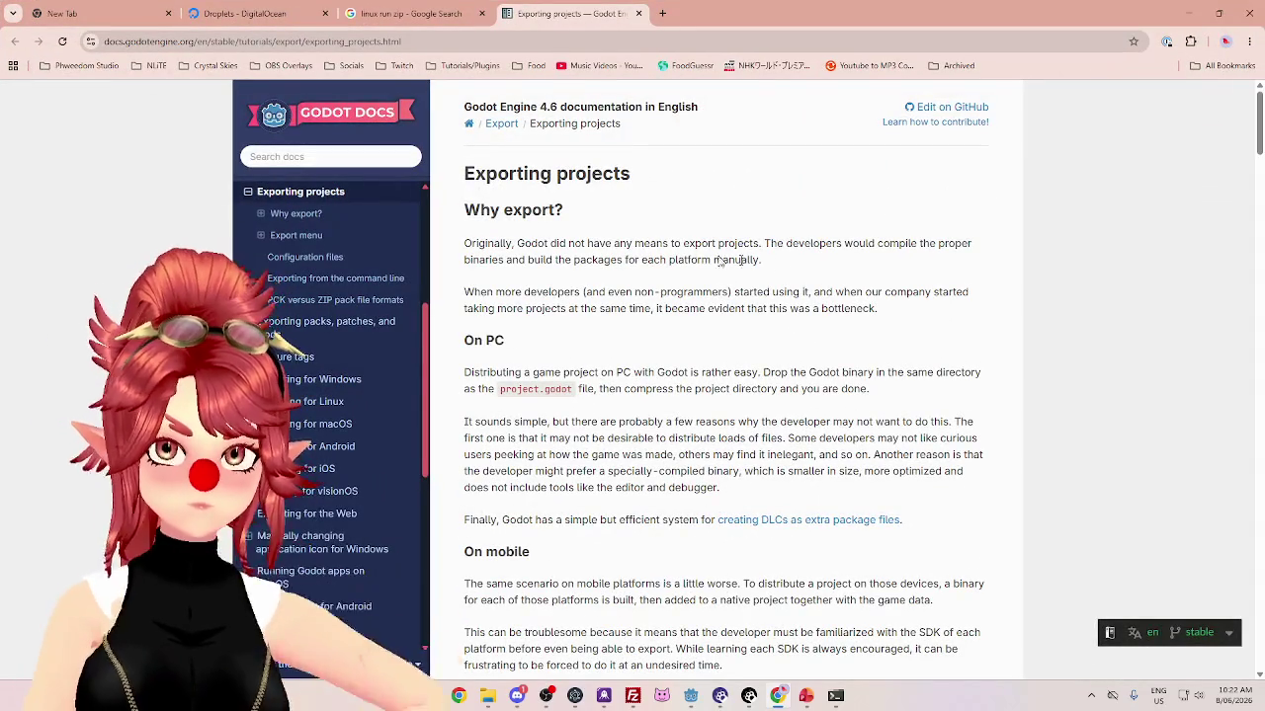
mouse_move(554, 258)
left_mouse_down()
mouse_move(642, 291)
mouse_move(748, 260)
left_mouse_up()
left_click_drag(487, 291, 919, 291)
left_click_drag(494, 308, 662, 324)
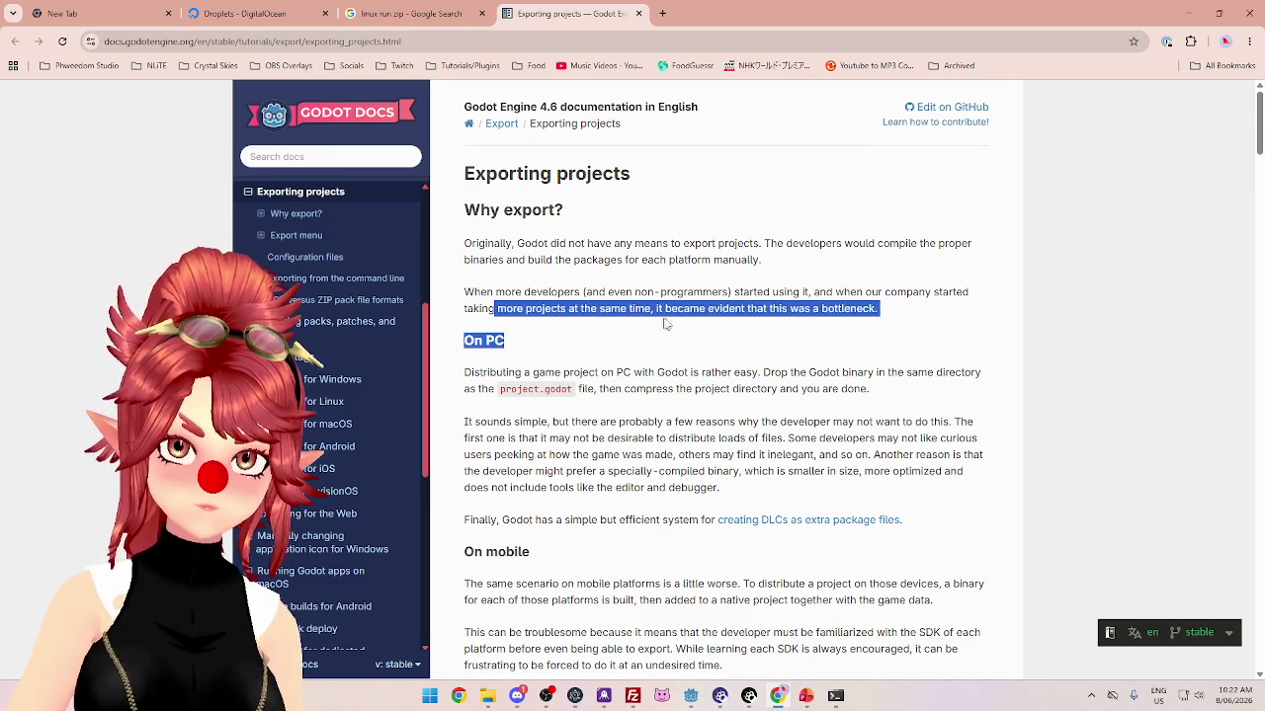
scroll(688, 310, "down", 1)
left_click(627, 314)
left_click_drag(546, 308, 927, 309)
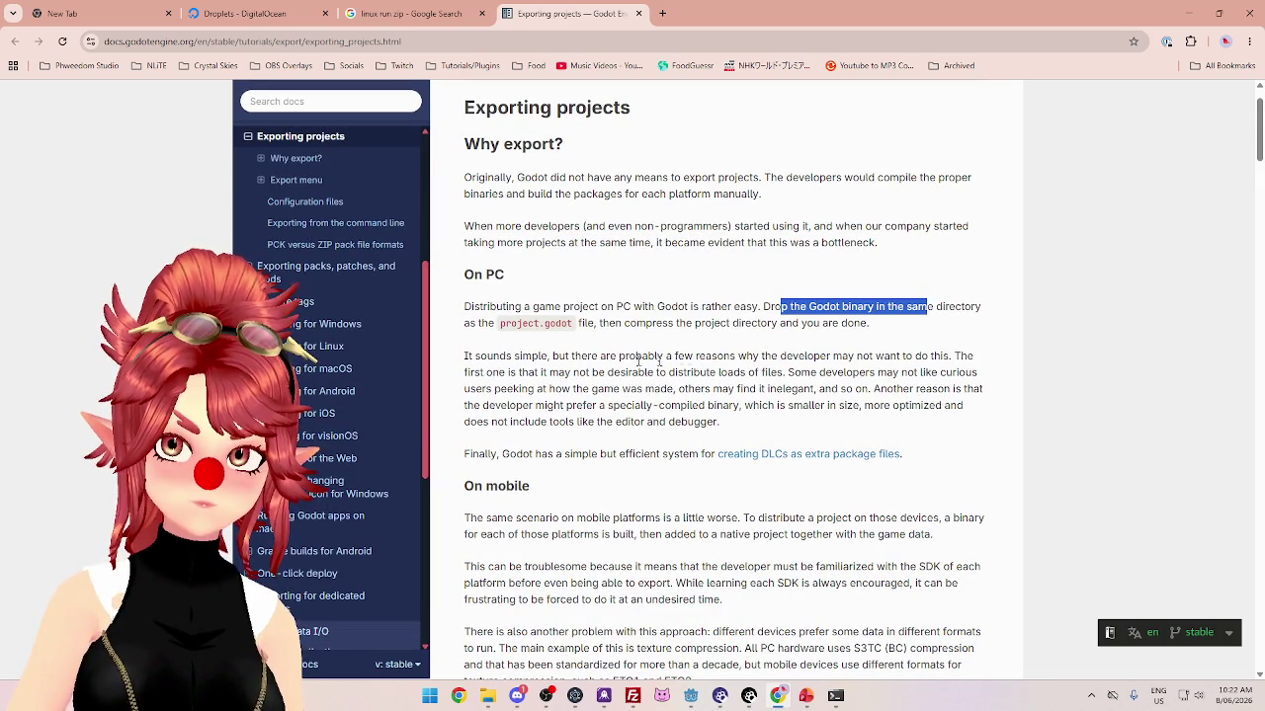
left_click_drag(601, 326, 886, 327)
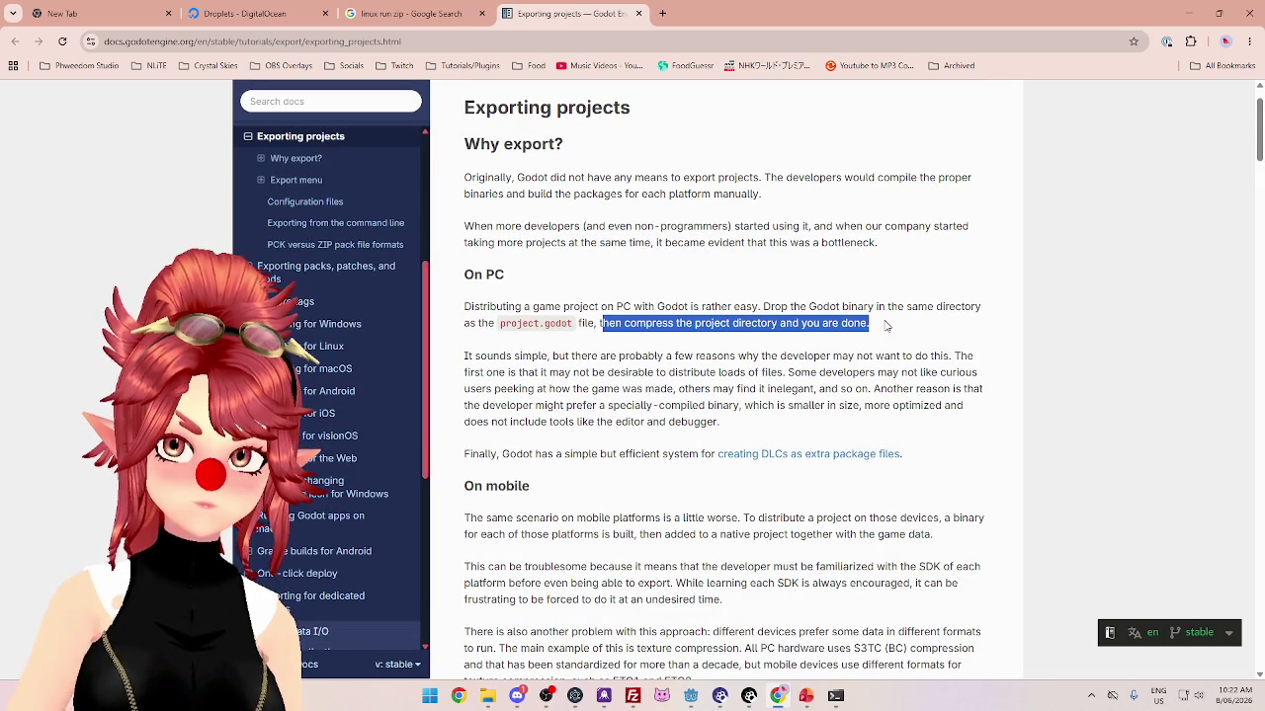
scroll(735, 308, "down", 1)
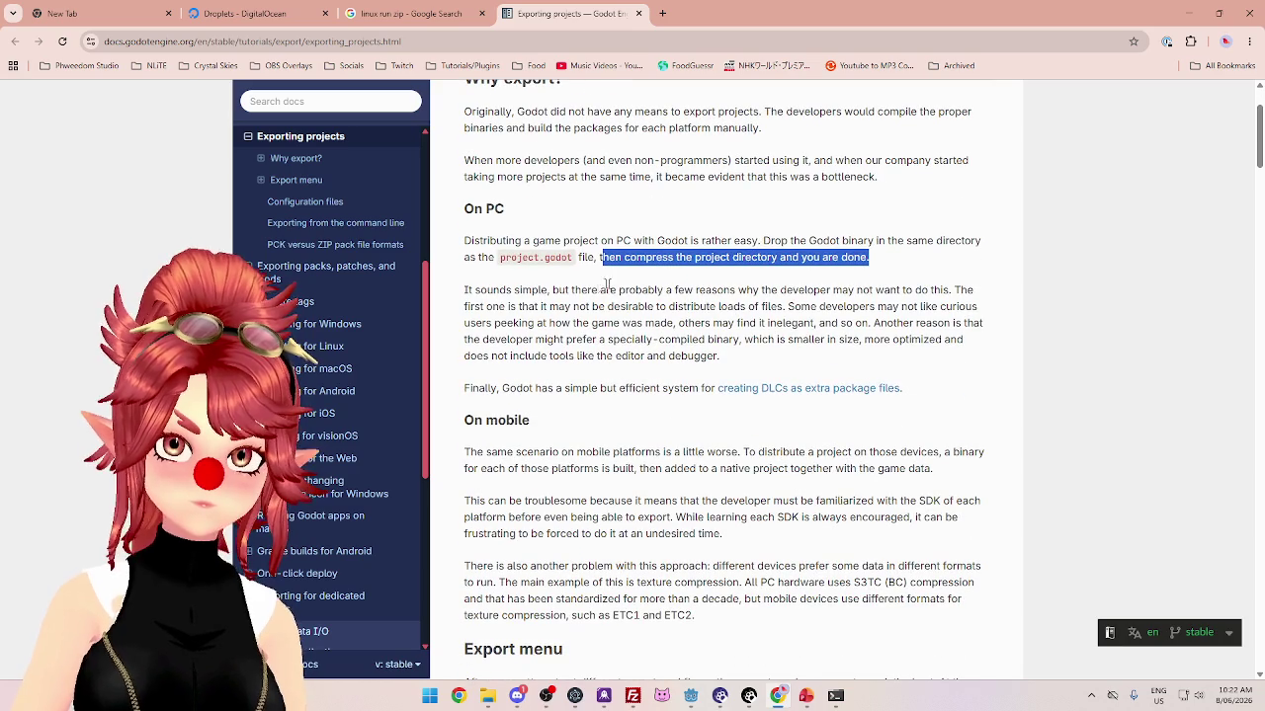
mouse_move(467, 290)
left_mouse_down()
mouse_move(946, 306)
mouse_move(641, 307)
mouse_move(857, 307)
mouse_move(763, 339)
mouse_move(593, 339)
mouse_move(532, 323)
mouse_move(750, 323)
mouse_move(597, 339)
mouse_move(846, 338)
mouse_move(826, 362)
mouse_move(645, 381)
left_mouse_up()
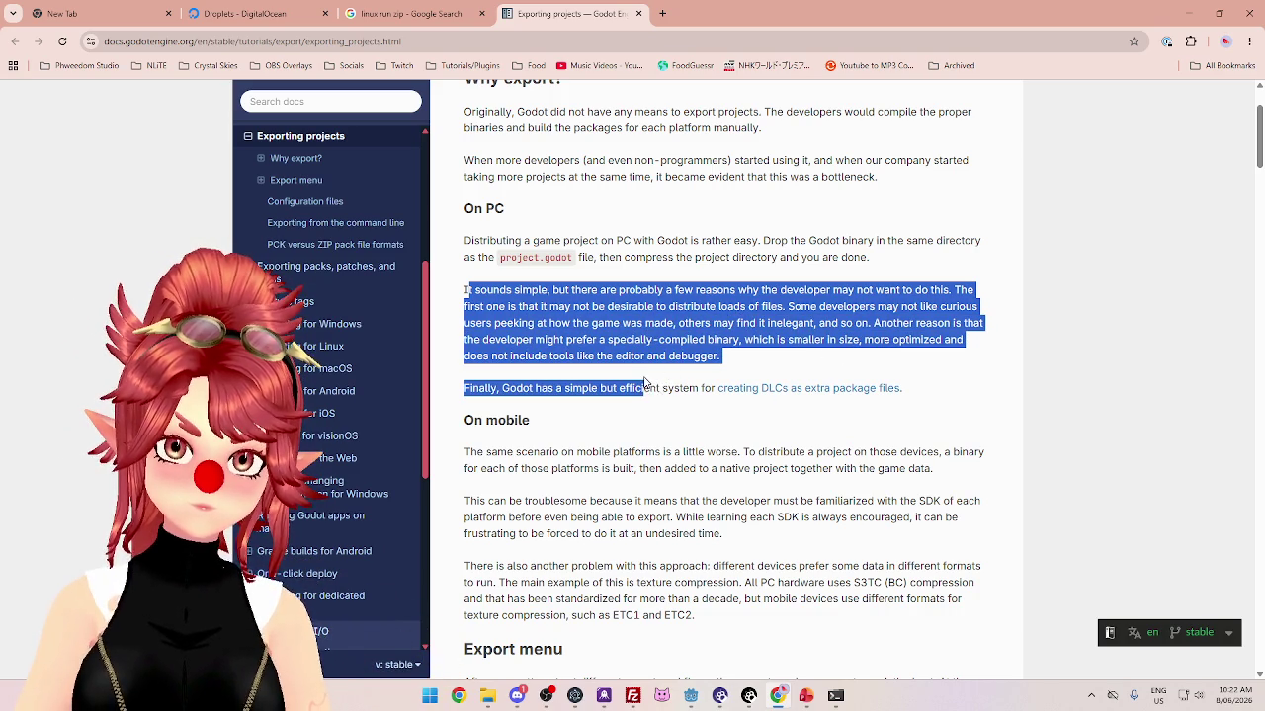
left_click(734, 334)
Read the On mobile paragraph and the Export menu introduction about supported platforms.
scroll(751, 355, "down", 2)
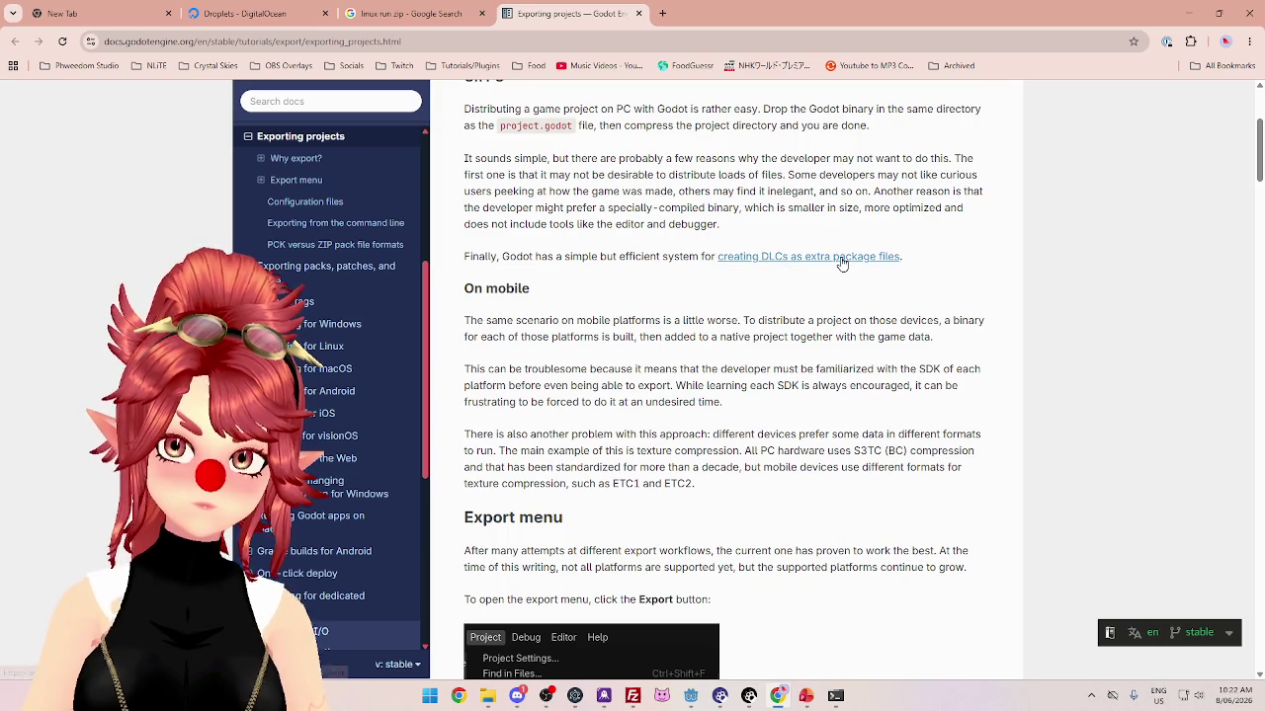
left_click_drag(480, 321, 802, 320)
scroll(839, 352, "down", 3)
left_click_drag(509, 302, 756, 287)
left_click(831, 327)
left_click_drag(467, 304, 905, 304)
scroll(624, 369, "down", 3)
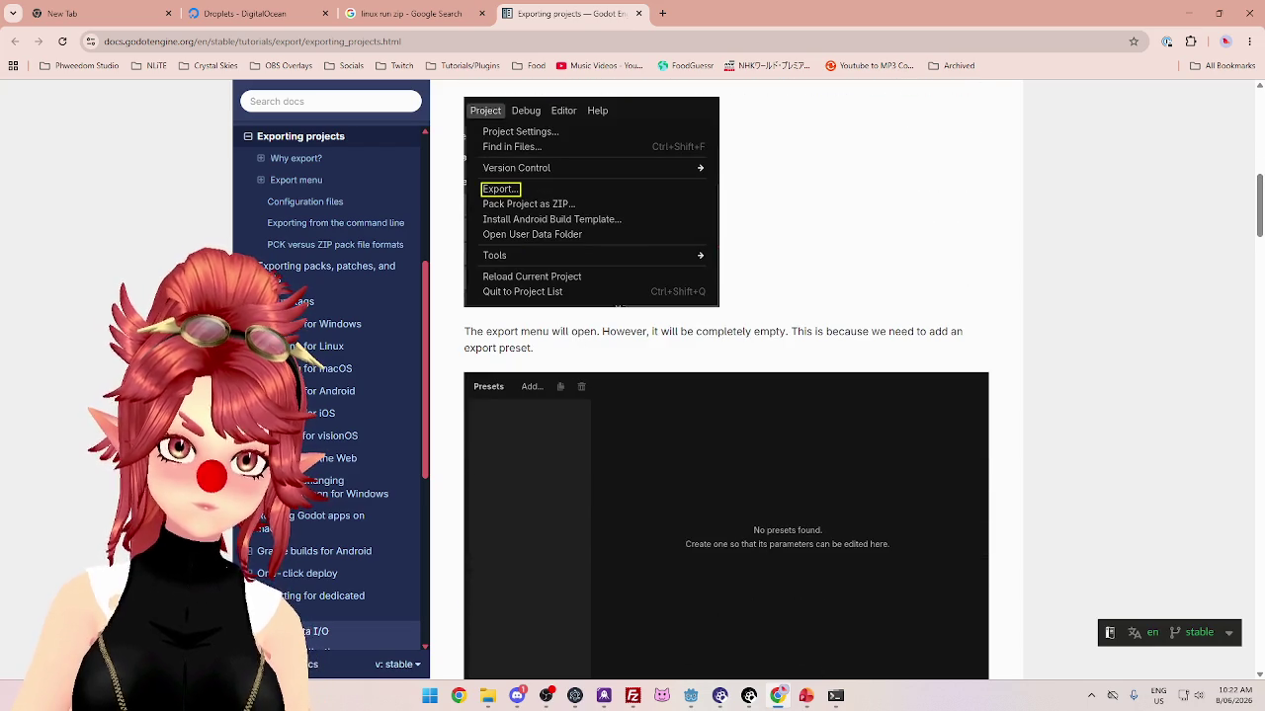
scroll(860, 350, "down", 5)
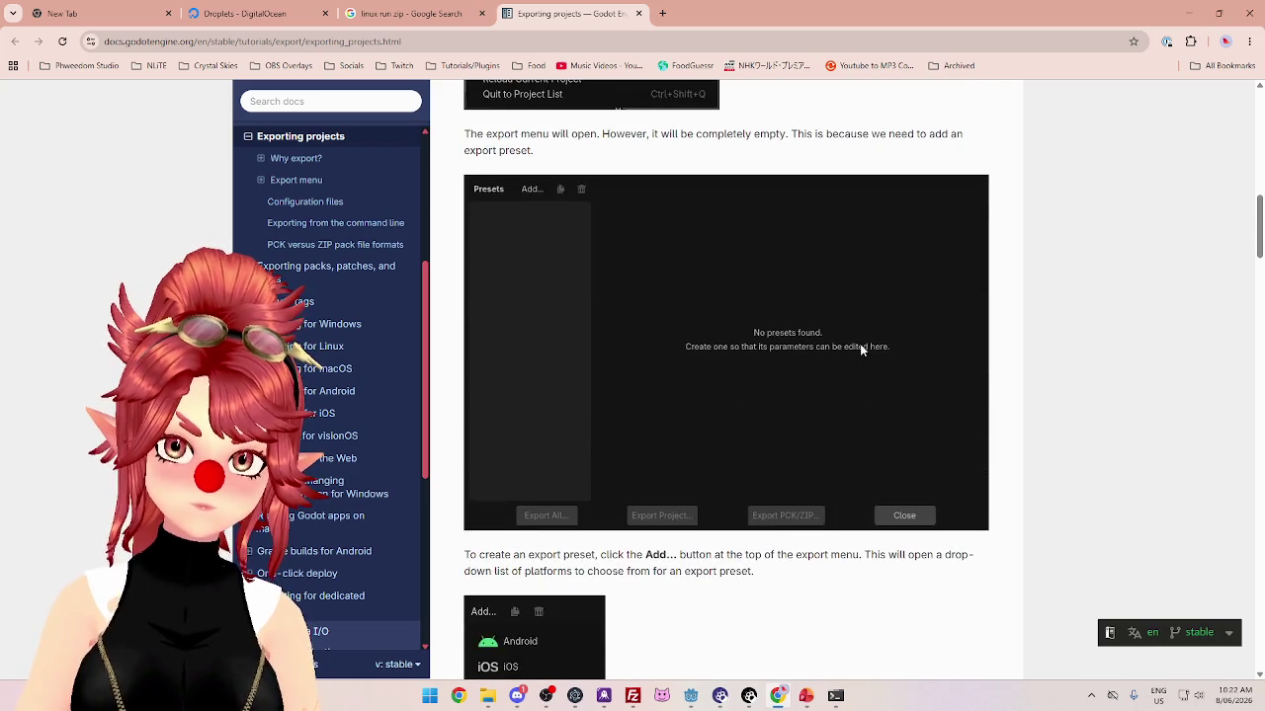
scroll(863, 350, "down", 1)
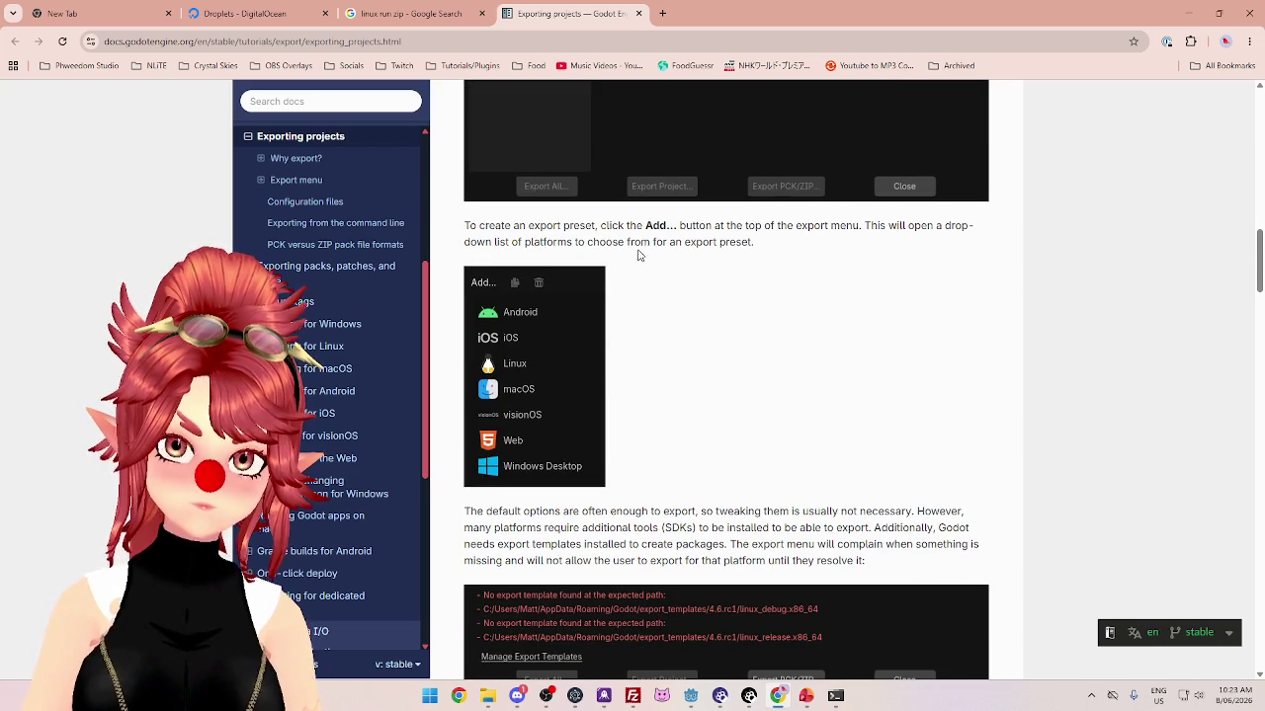
scroll(849, 263, "down", 4)
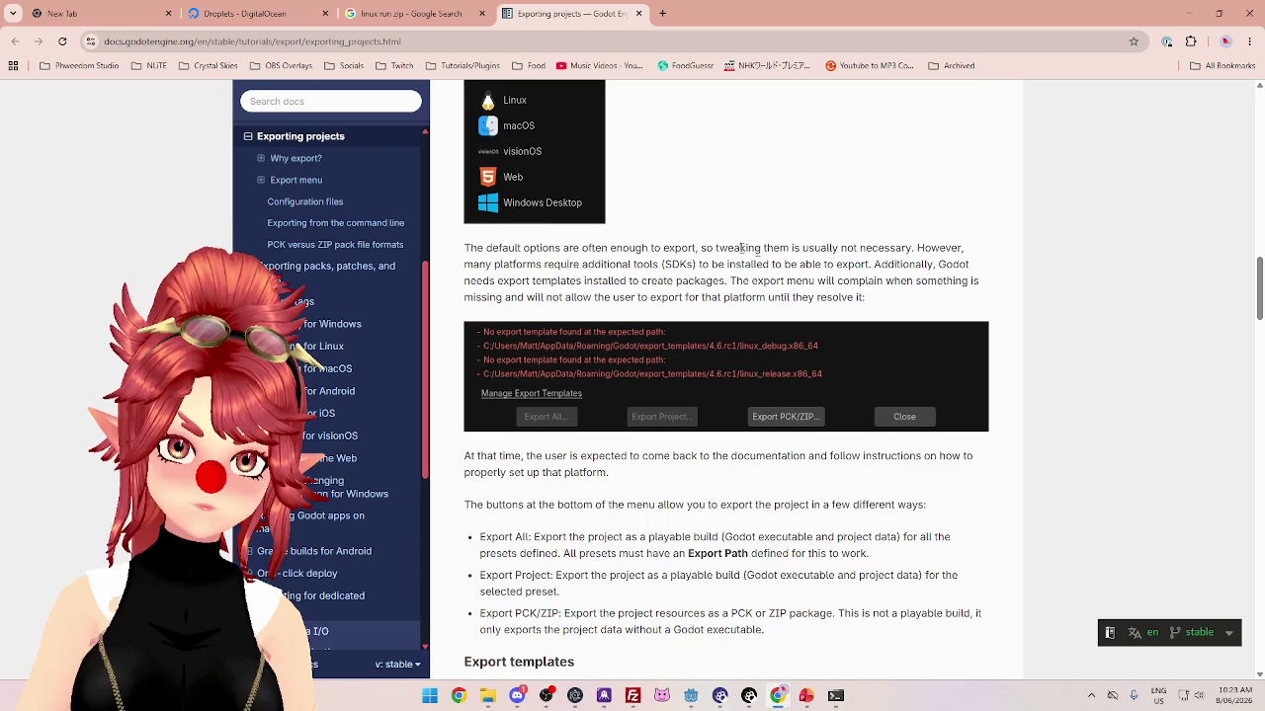
Highlight that default options suffice but Godot needs export templates installed to create packages.
left_click_drag(540, 248, 669, 248)
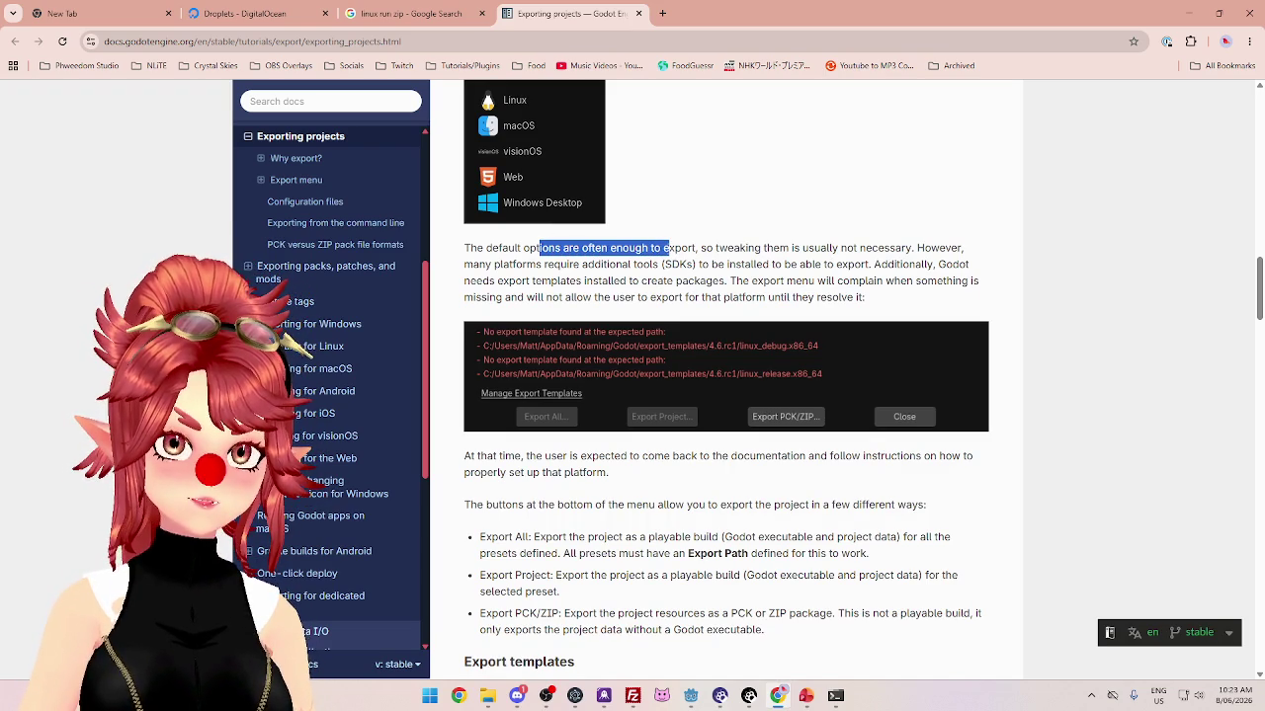
left_click(596, 262)
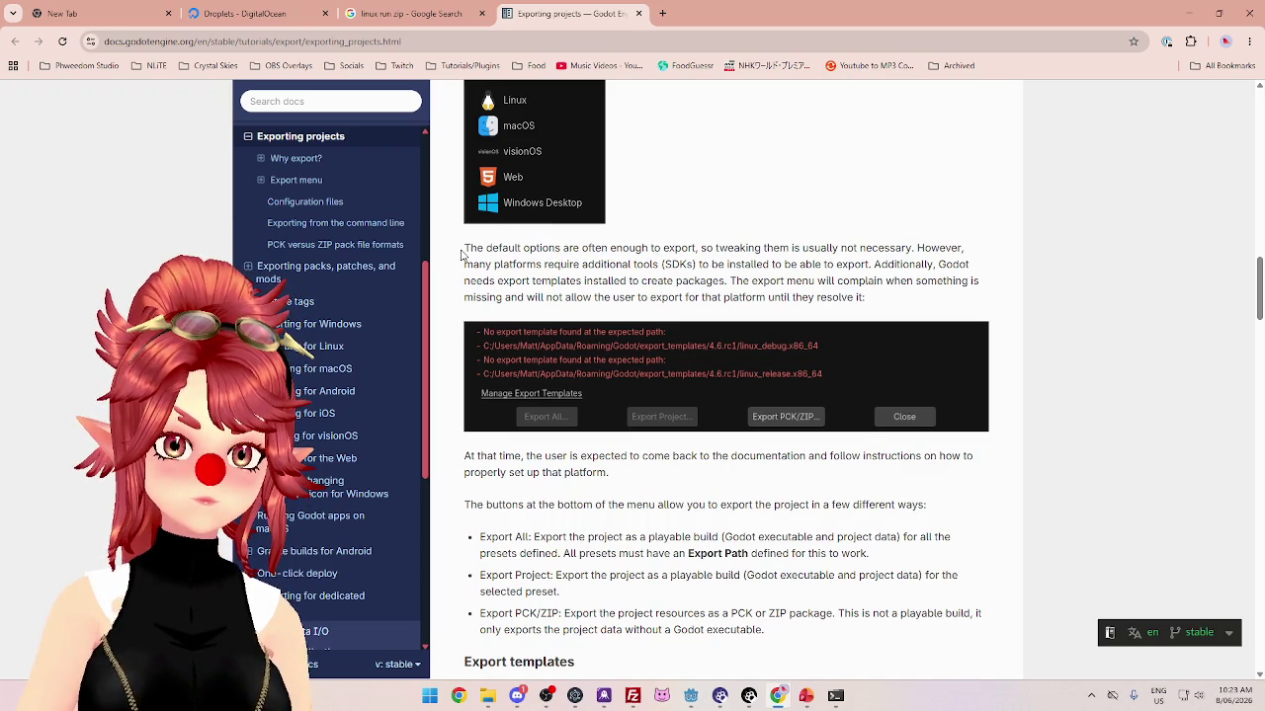
left_click_drag(464, 248, 698, 248)
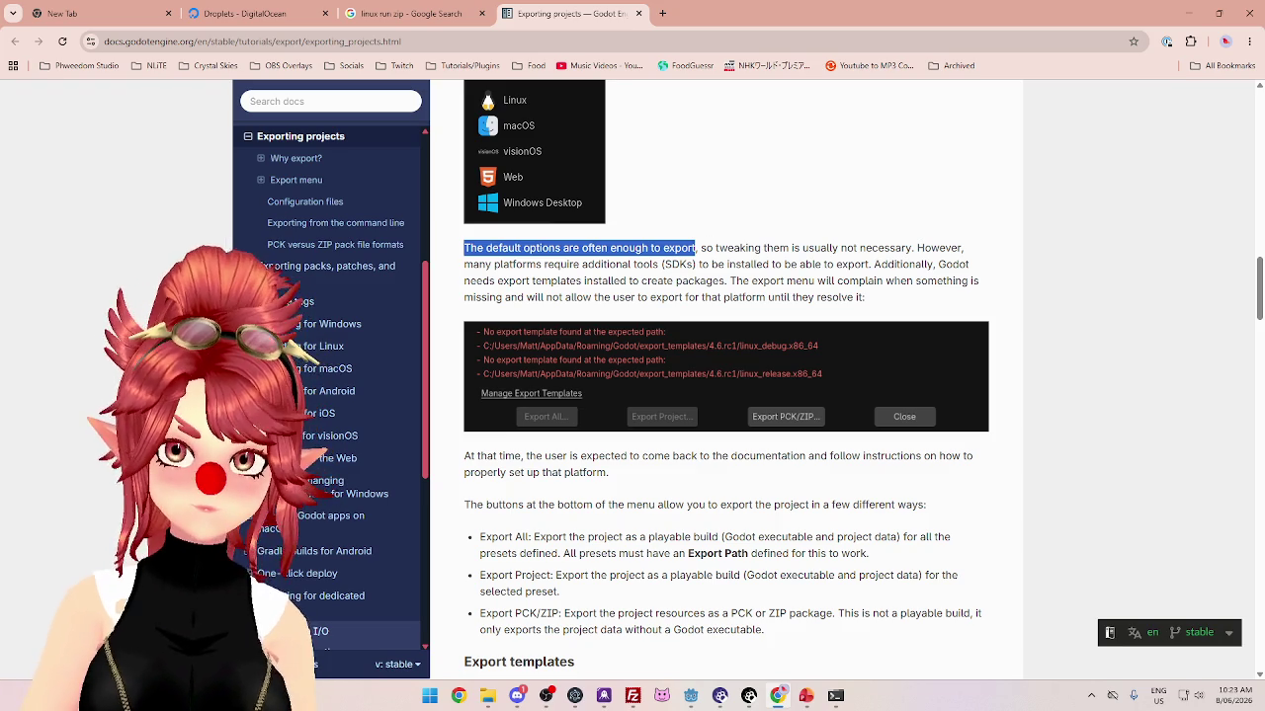
left_click_drag(534, 280, 737, 286)
left_click(737, 285)
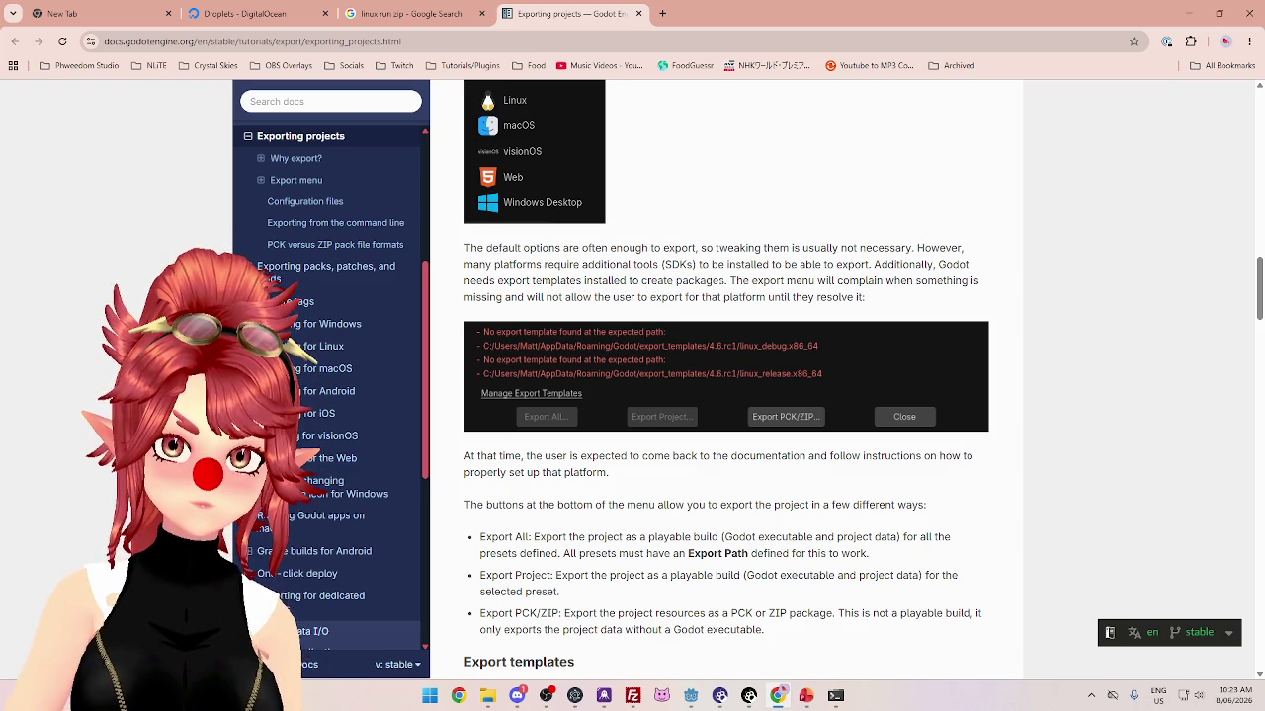
left_click_drag(462, 282, 727, 284)
Cancel the ZIP save dialog in Godot, leaving the missing 4.6.2.stable template errors, then return to the docs.
mouse_move(691, 697)
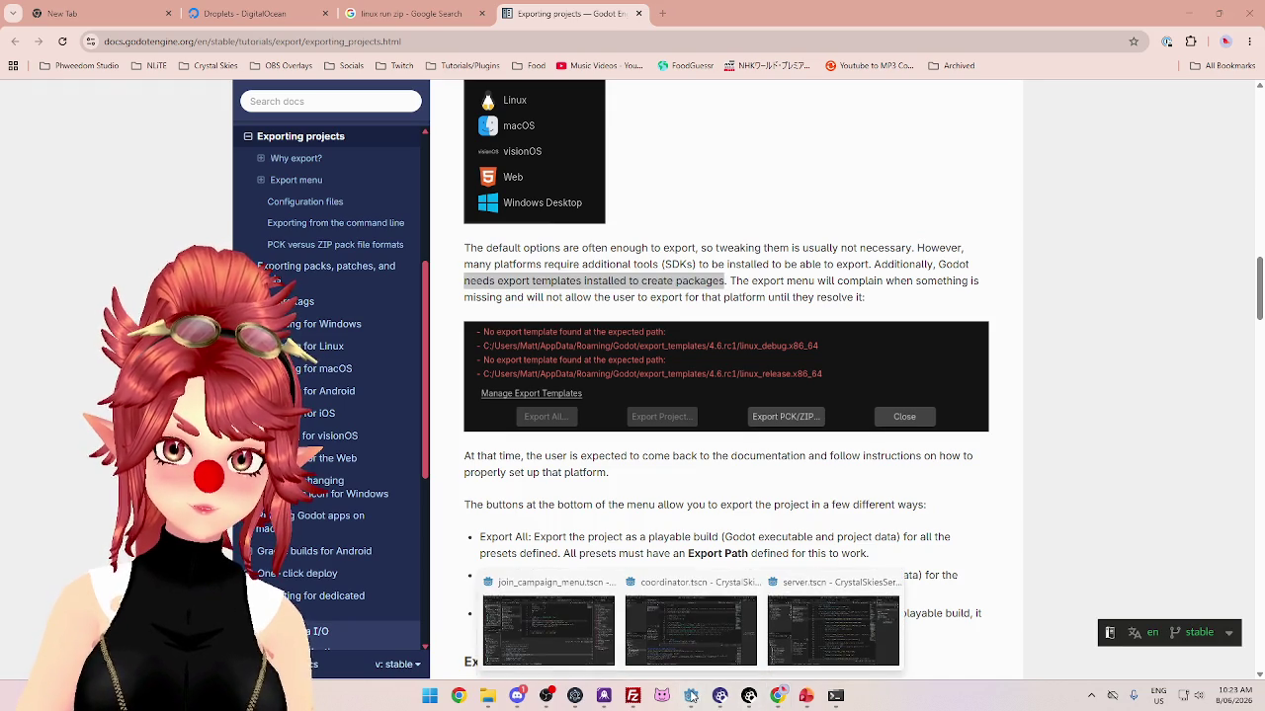
left_click(695, 627)
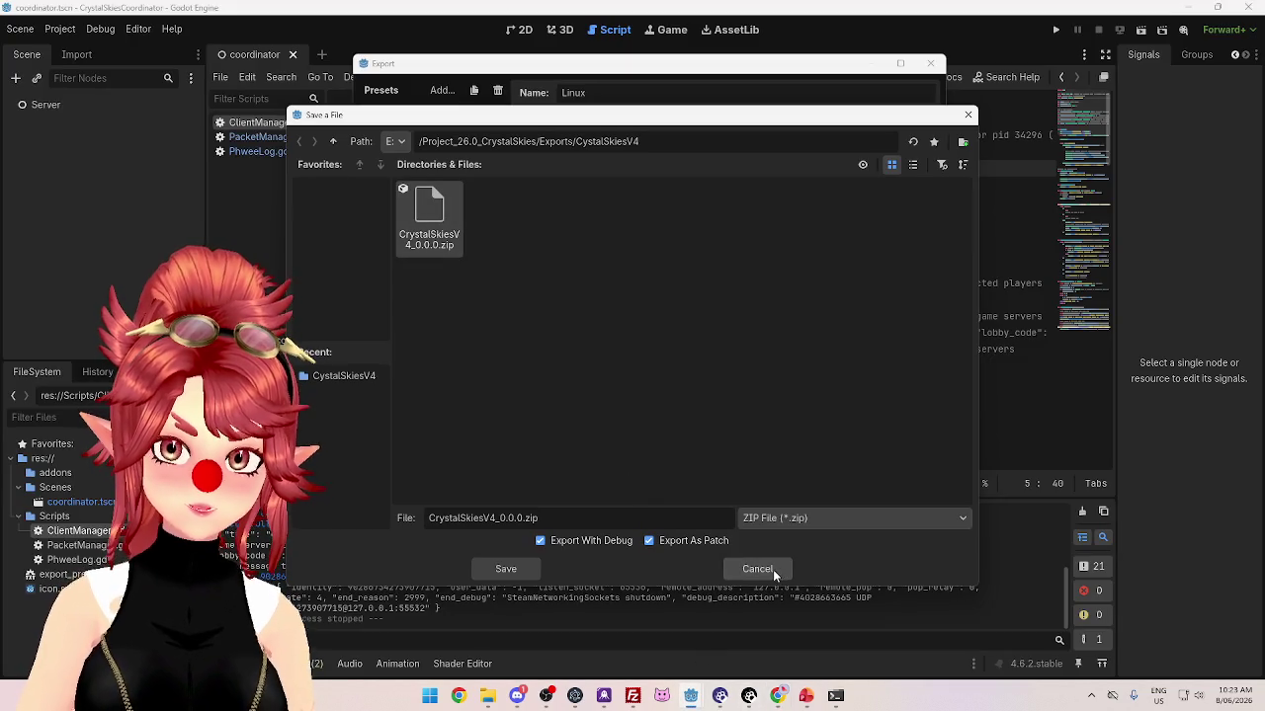
left_click(731, 571)
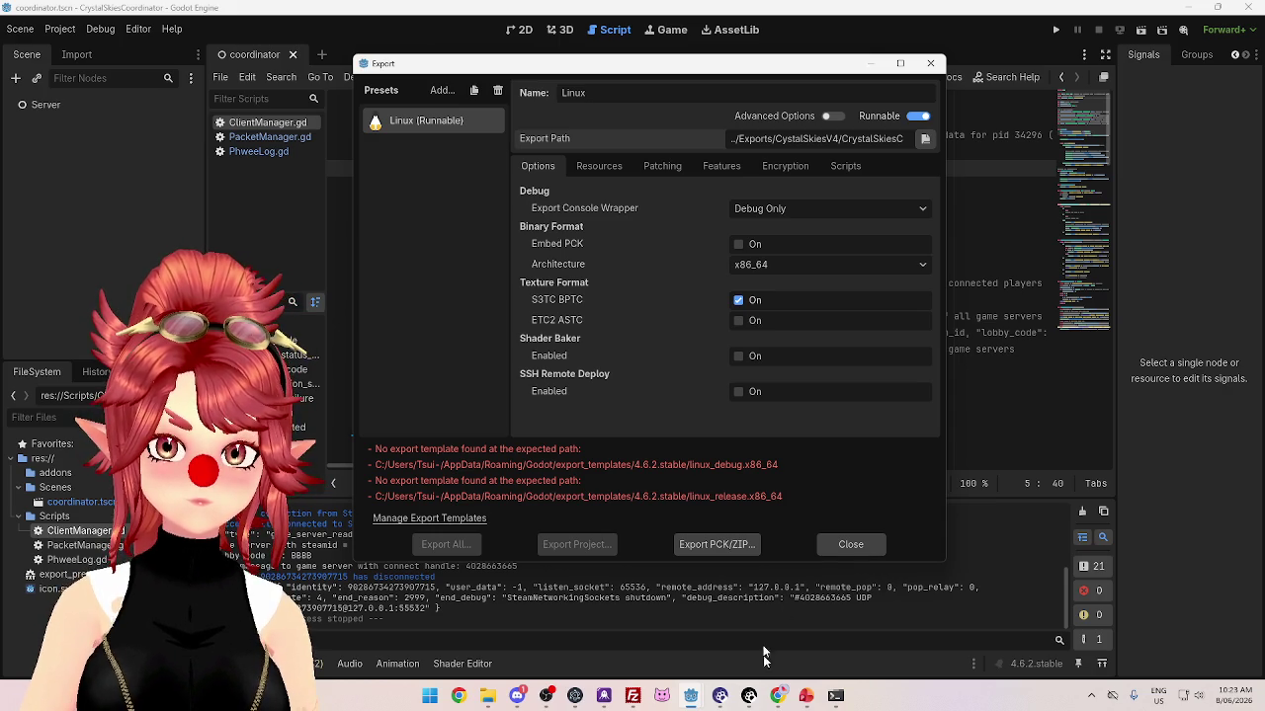
left_click(777, 696)
scroll(620, 433, "down", 1)
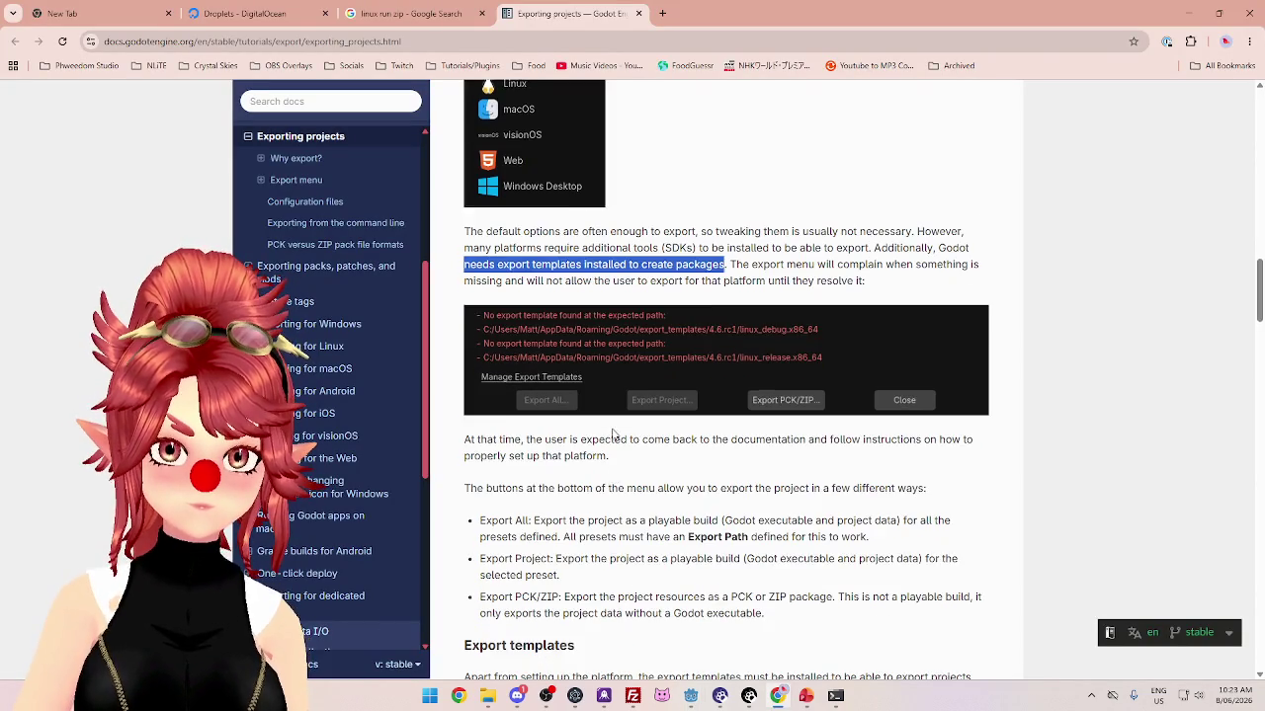
Read why exporting is blocked and the Export All, Export Project and Export PCK/ZIP descriptions.
left_click_drag(764, 215, 956, 229)
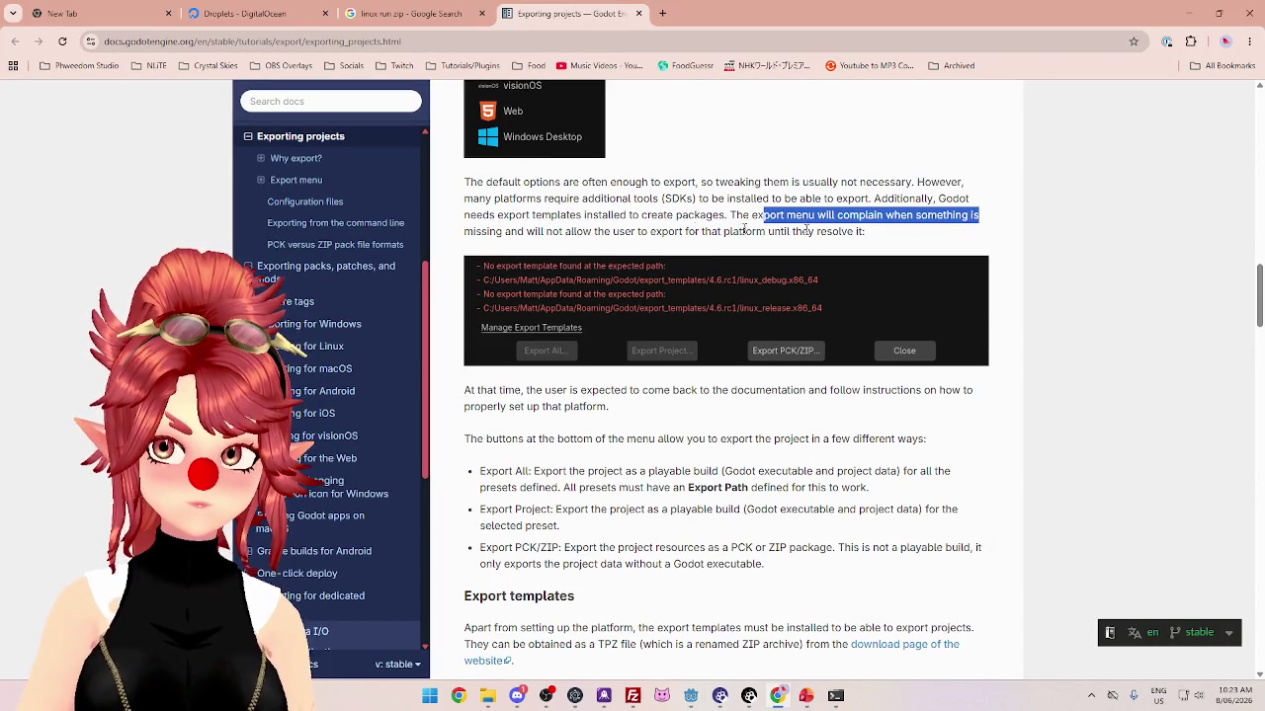
left_click_drag(565, 231, 863, 234)
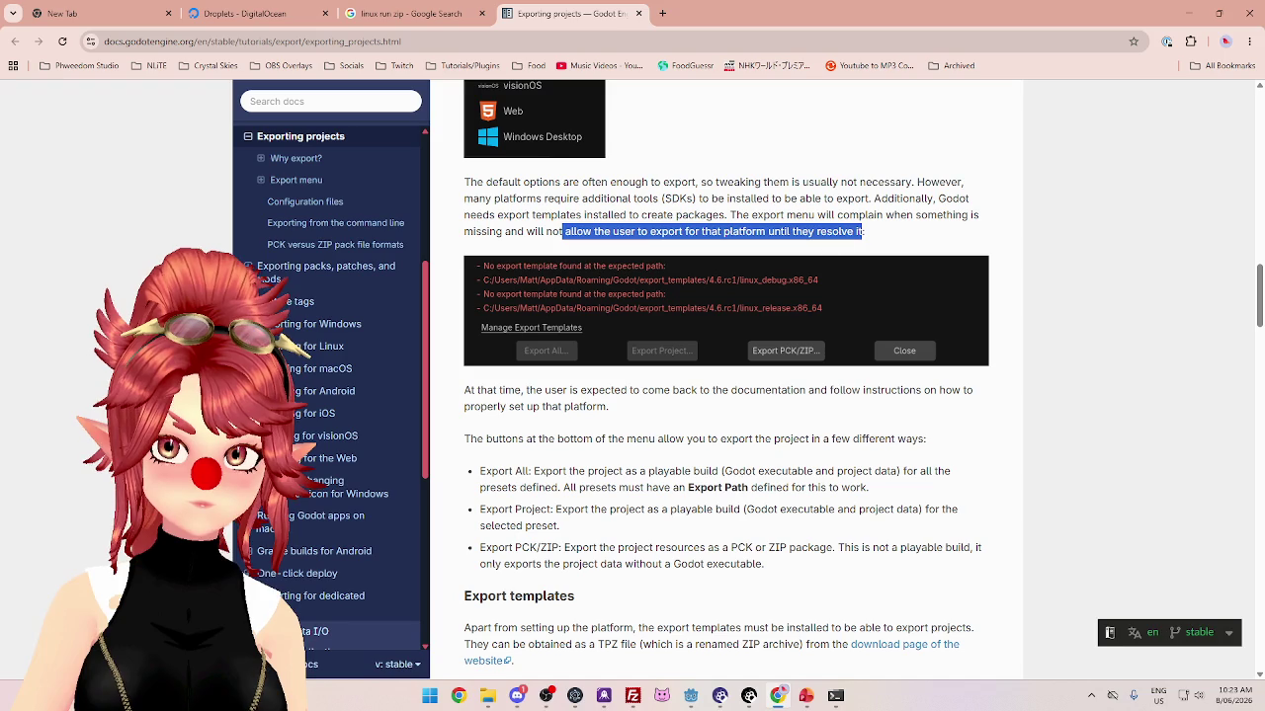
left_click_drag(476, 390, 876, 391)
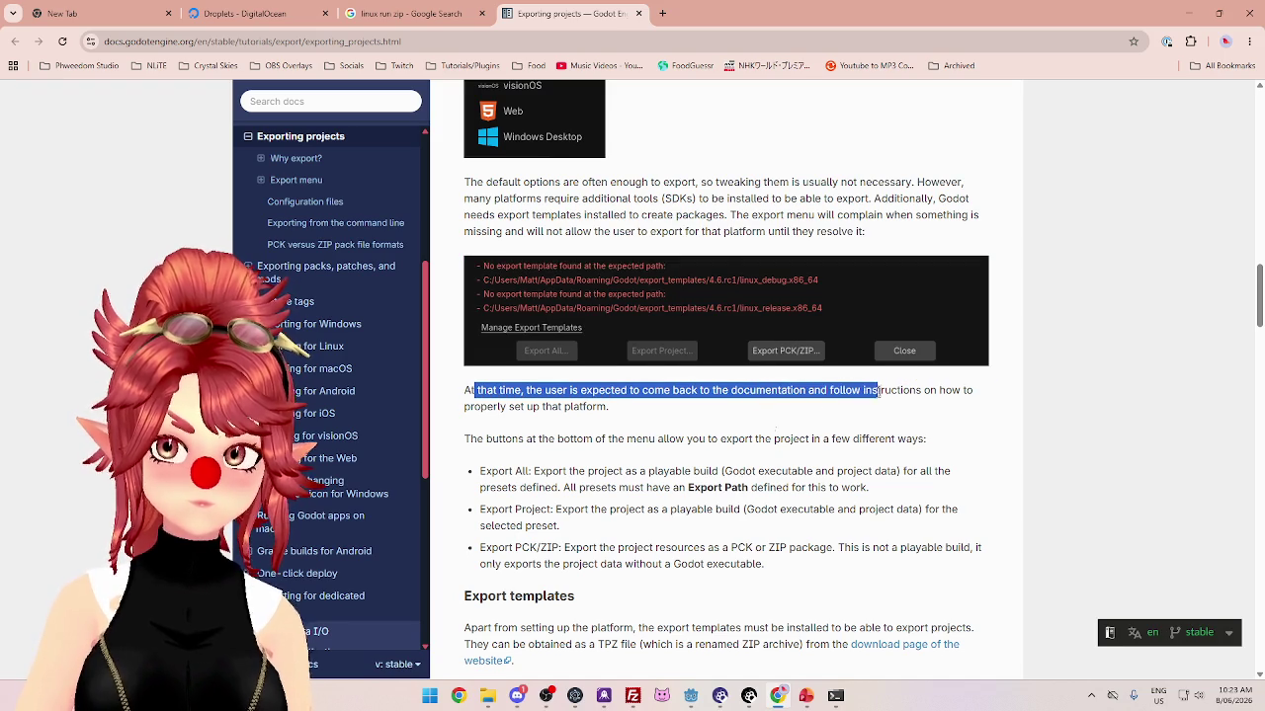
scroll(508, 436, "down", 1)
left_click_drag(471, 373, 925, 373)
scroll(587, 404, "down", 1)
left_click_drag(545, 338, 919, 339)
left_click_drag(538, 355, 873, 365)
left_click_drag(504, 377, 871, 377)
left_click_drag(589, 416, 751, 417)
scroll(751, 417, "down", 1)
left_click_drag(535, 366, 762, 367)
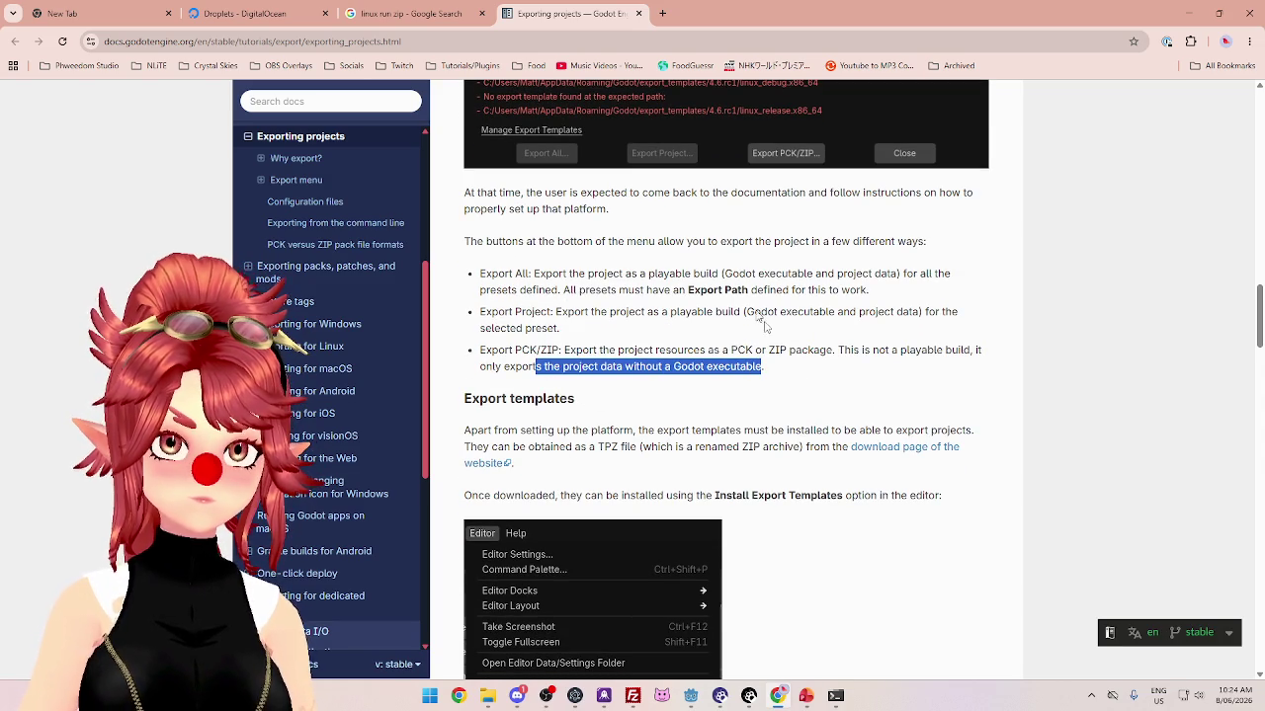
left_click(762, 367)
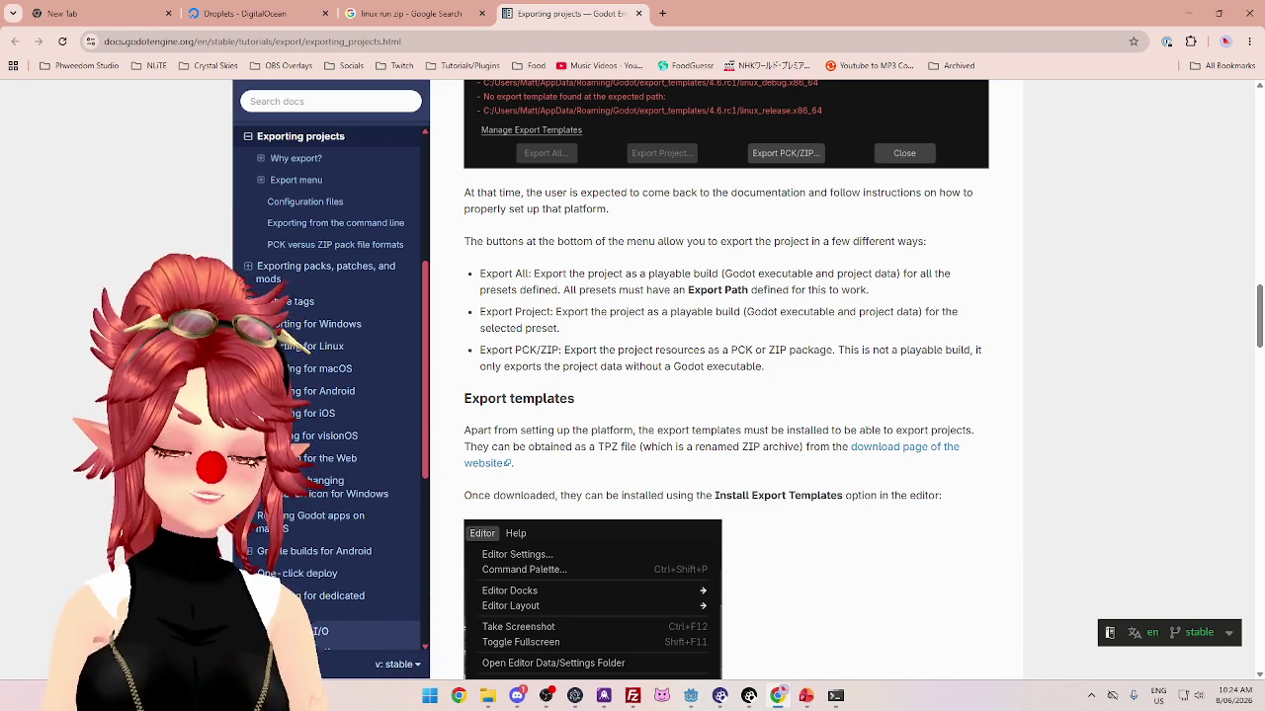
Study the Export templates paragraph: templates are required to export and come as a TPZ file.
left_click_drag(778, 370, 477, 352)
scroll(642, 391, "down", 1)
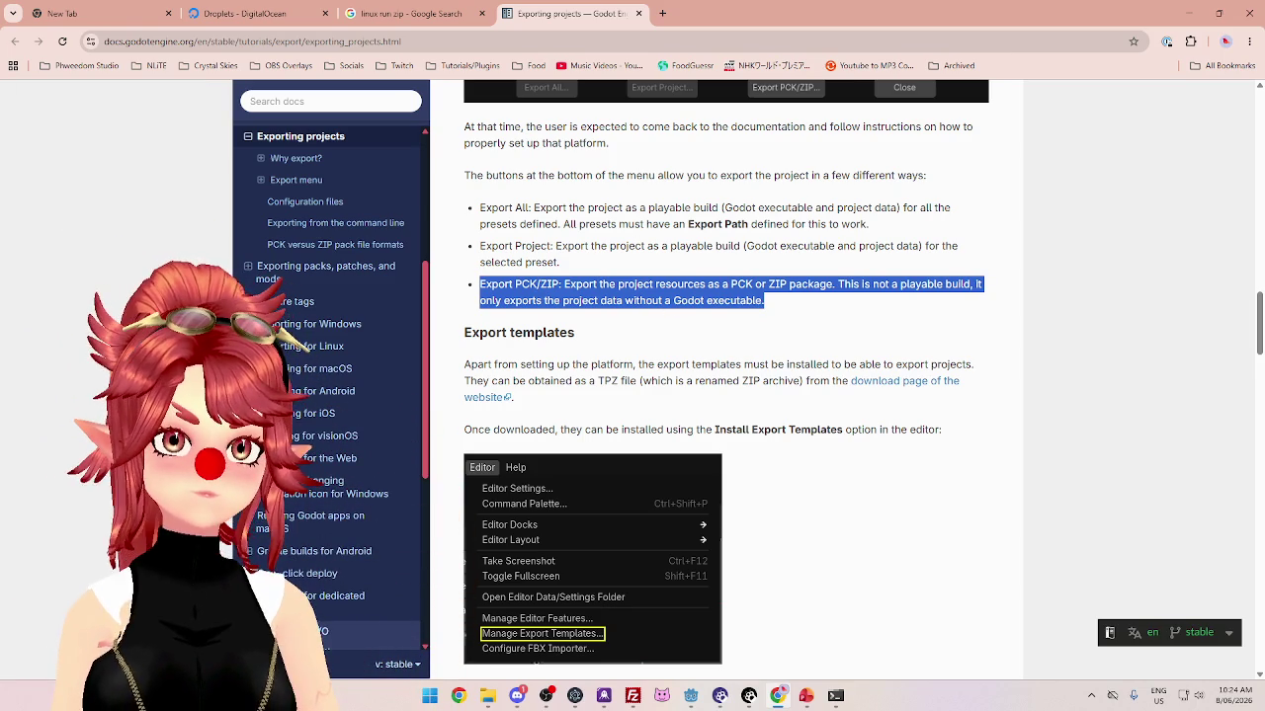
left_click(642, 332)
mouse_move(478, 333)
left_mouse_down()
mouse_move(554, 356)
mouse_move(790, 364)
left_mouse_up()
left_click(793, 365)
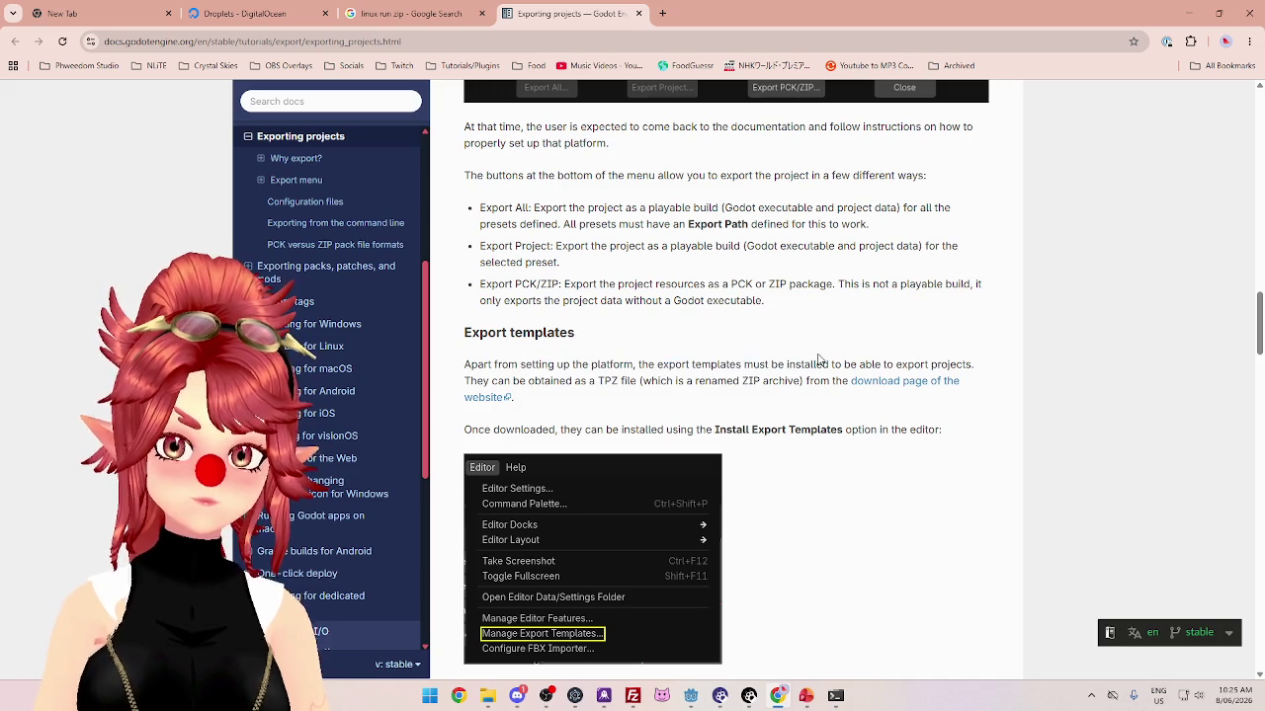
scroll(731, 299, "down", 2)
left_click_drag(526, 232, 709, 233)
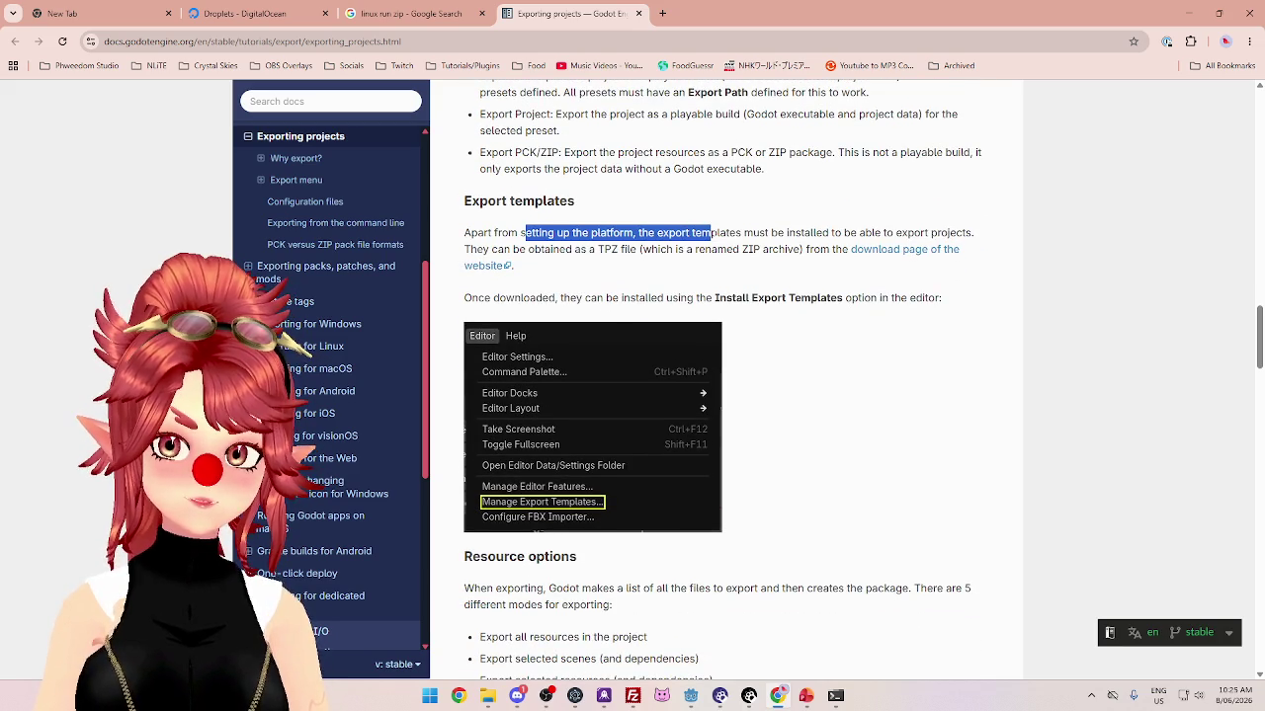
left_click(710, 233)
left_click_drag(584, 232, 834, 233)
left_click(834, 234)
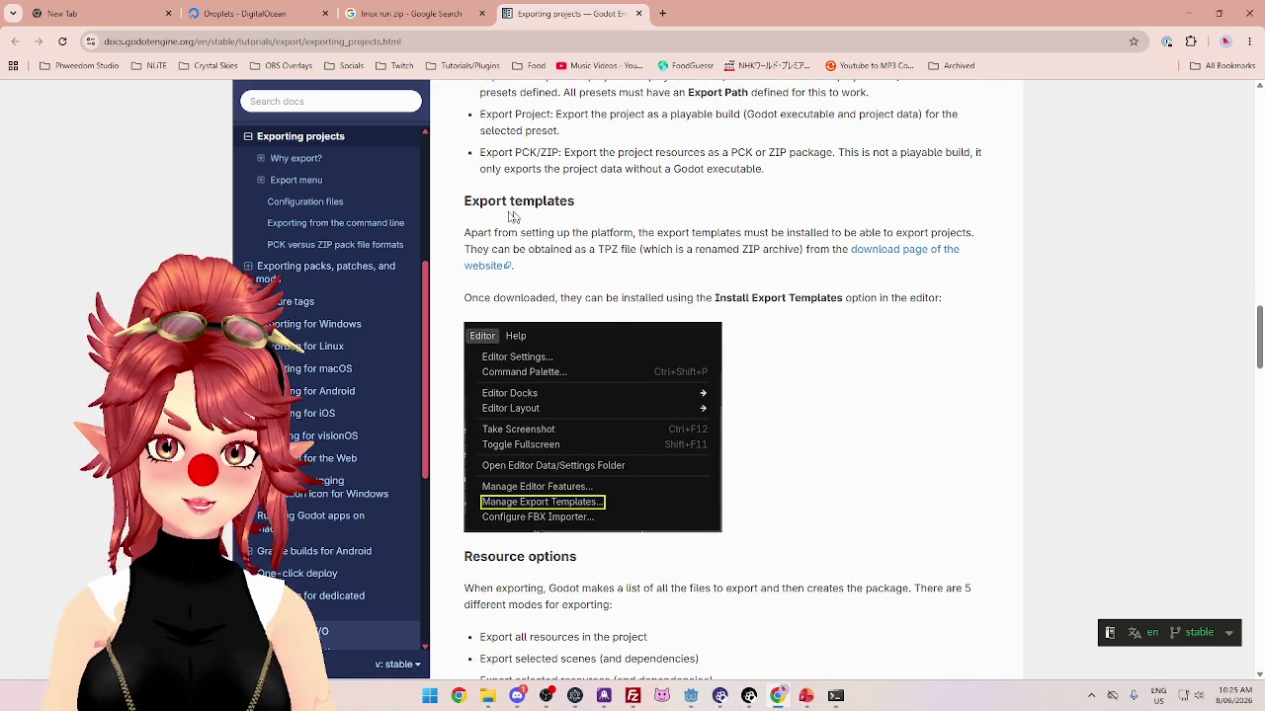
left_click_drag(470, 200, 553, 201)
left_click(507, 244)
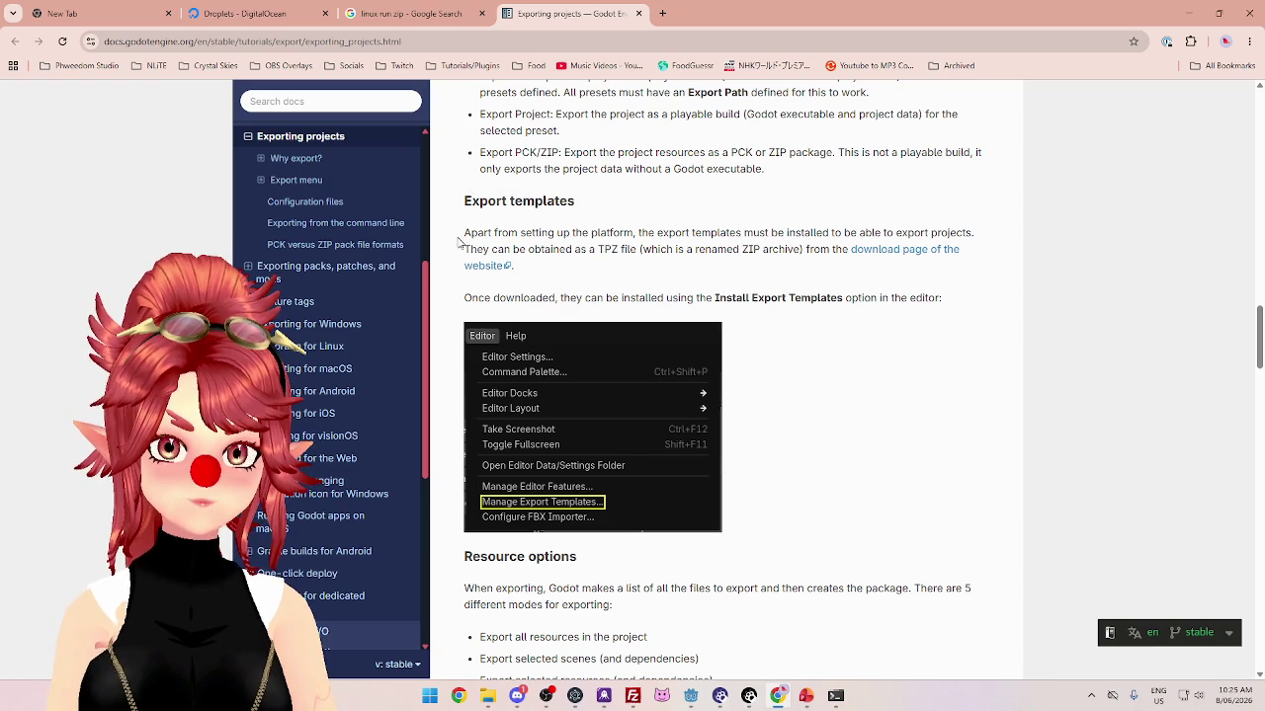
left_click_drag(464, 233, 956, 233)
mouse_move(471, 249)
left_mouse_down()
mouse_move(692, 233)
mouse_move(812, 249)
left_mouse_up()
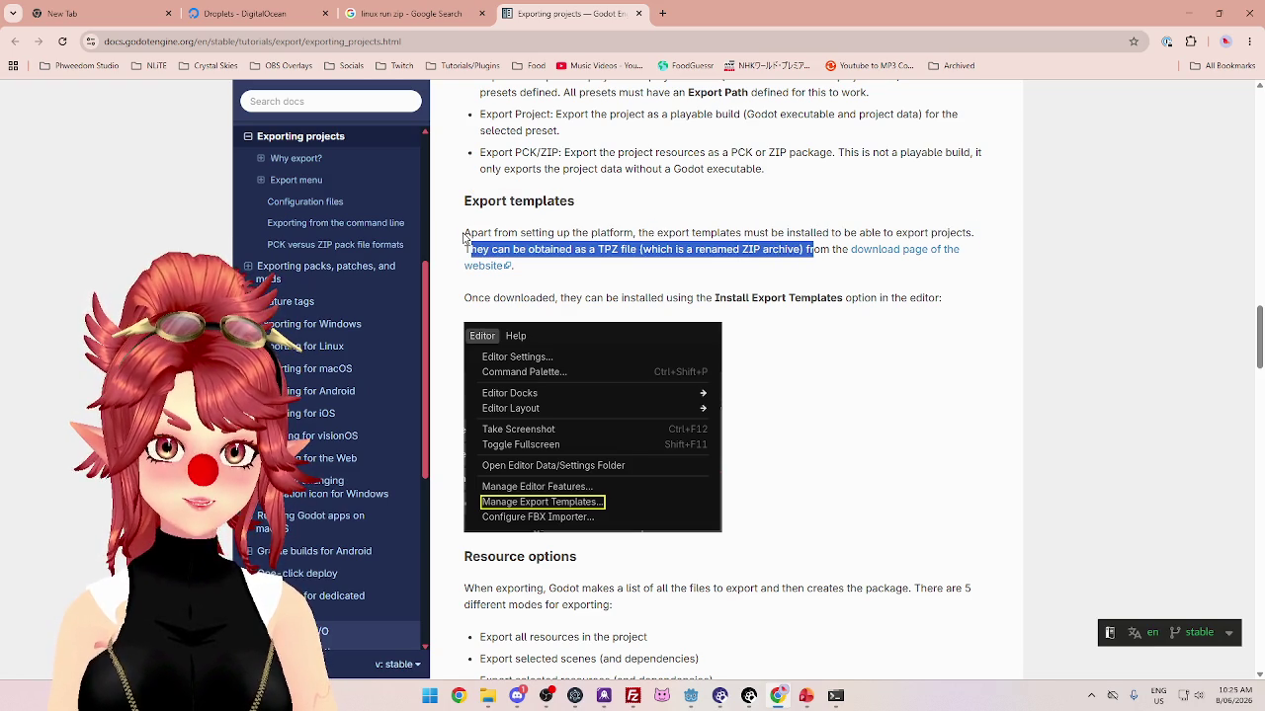
mouse_move(464, 234)
left_mouse_down()
mouse_move(812, 234)
mouse_move(802, 249)
mouse_move(465, 233)
left_mouse_up()
mouse_move(864, 233)
left_mouse_down()
mouse_move(491, 233)
mouse_move(796, 249)
left_mouse_up()
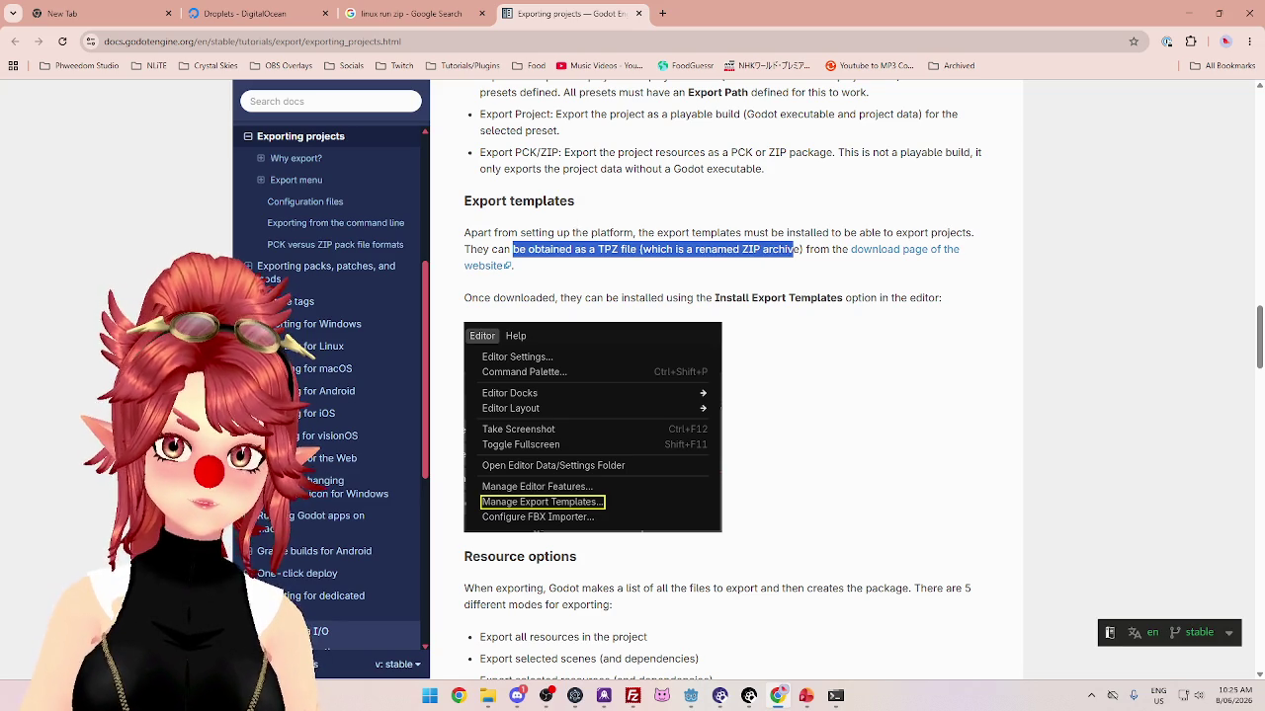
left_click_drag(625, 233, 1008, 240)
mouse_move(515, 249)
left_mouse_down()
mouse_move(900, 249)
mouse_move(760, 249)
left_mouse_up()
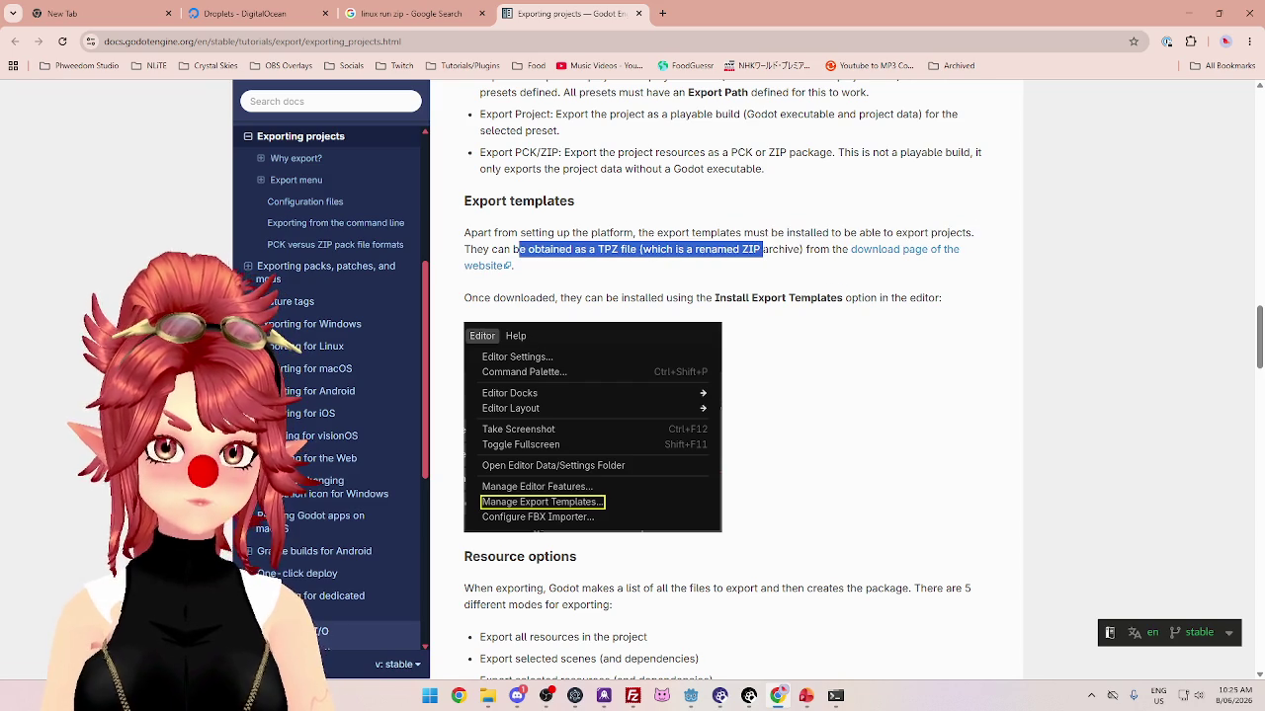
Follow the 'download page of the website' link from the Export templates section.
scroll(736, 276, "down", 1)
left_click_drag(583, 239, 794, 239)
scroll(792, 322, "down", 2)
scroll(792, 322, "up", 2)
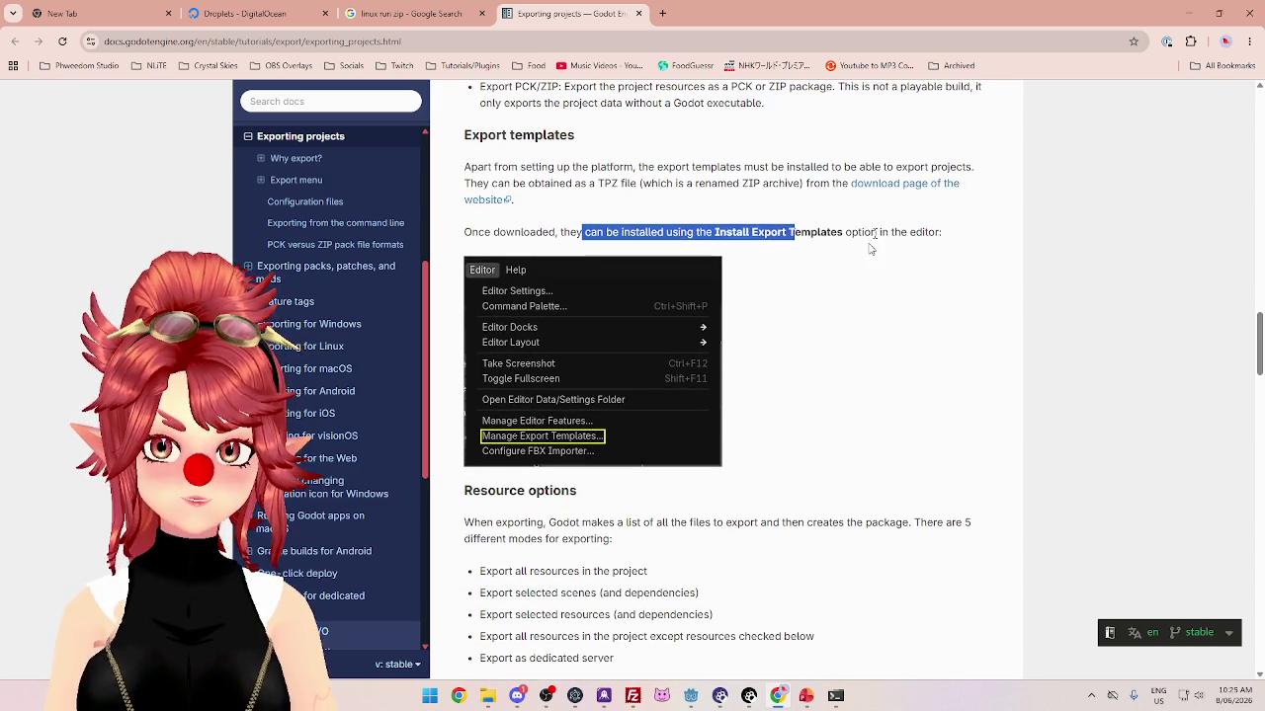
left_click(887, 189)
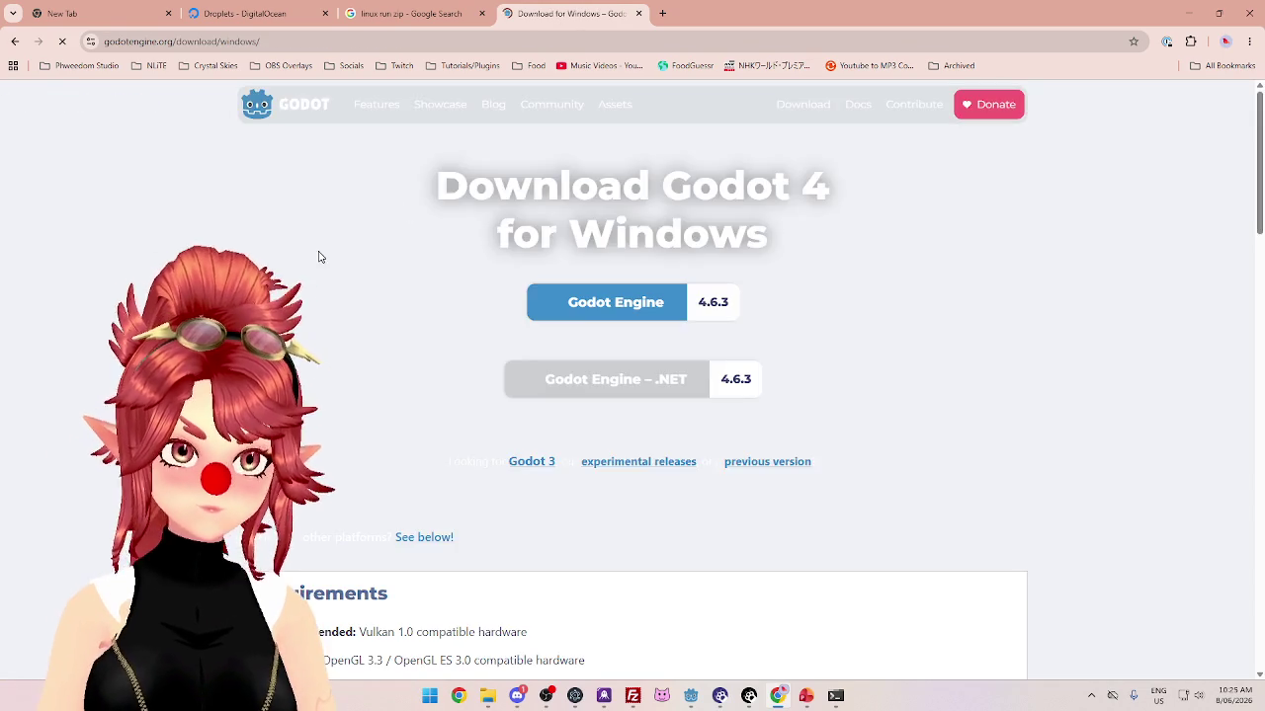
Download the Export templates from the All downloads list on the Godot 4 Windows page.
scroll(927, 307, "down", 1)
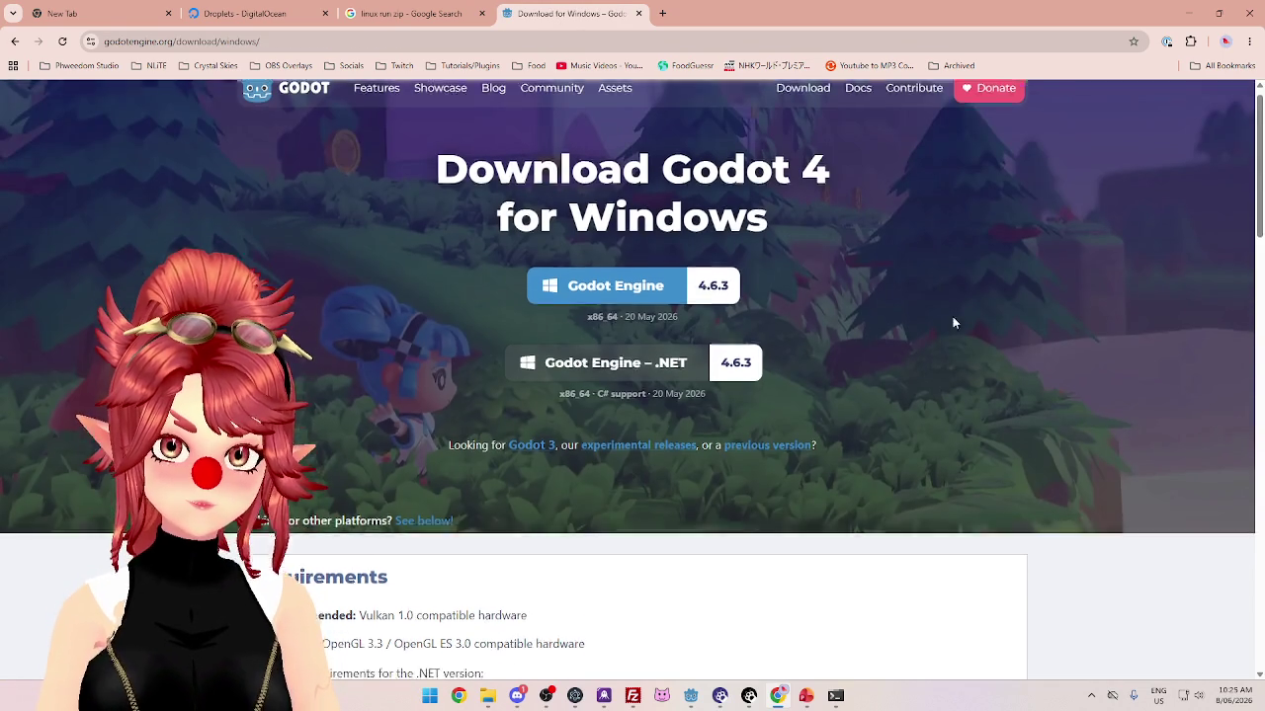
scroll(964, 327, "down", 5)
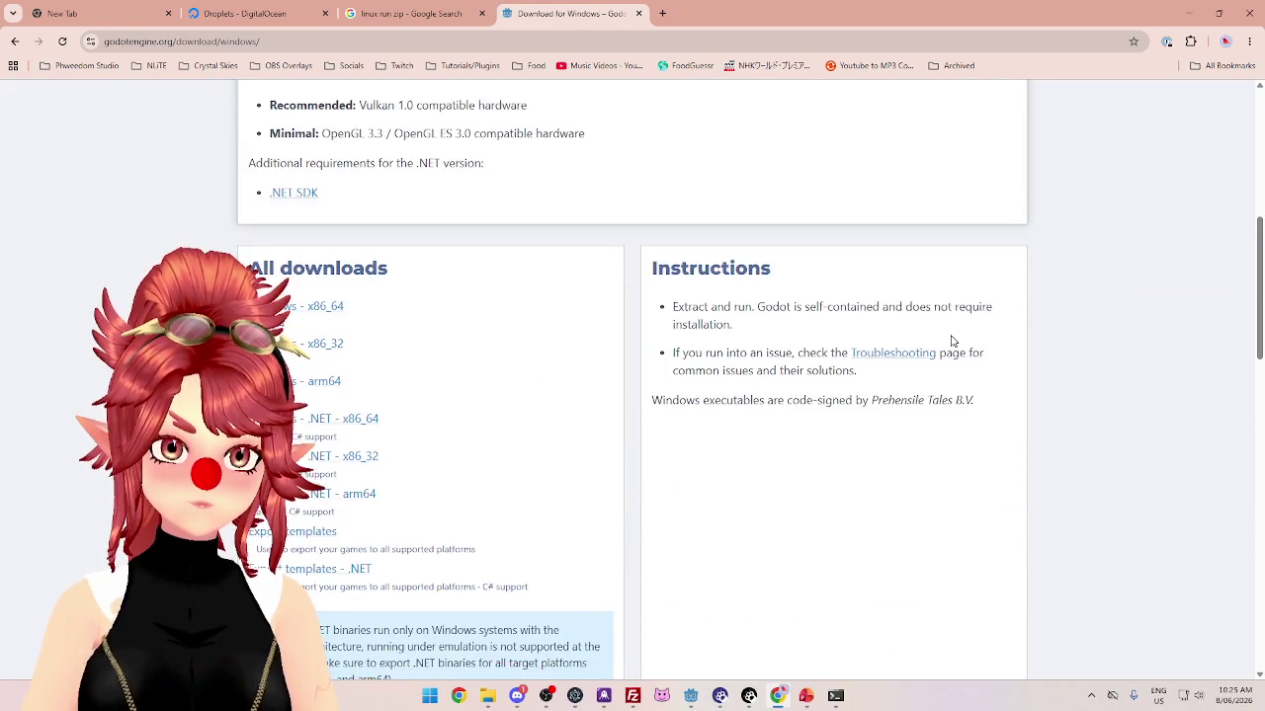
scroll(951, 341, "down", 1)
left_click(314, 465)
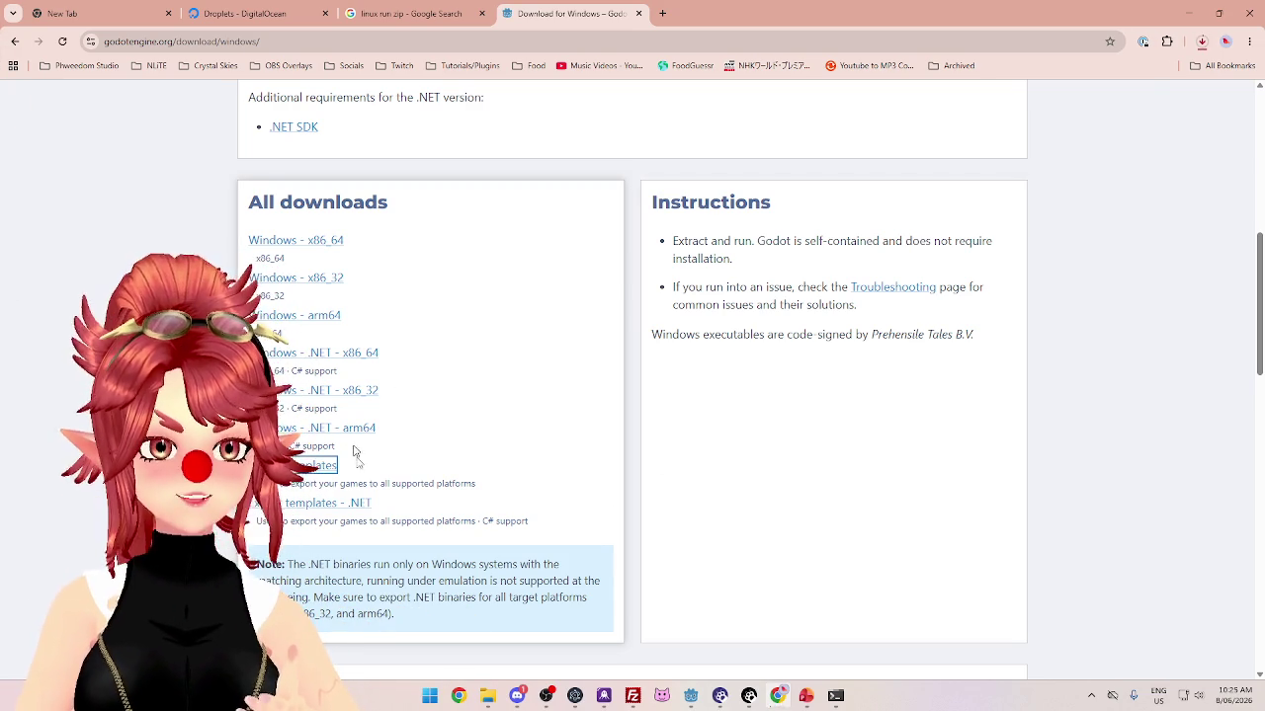
scroll(454, 497, "down", 2)
scroll(454, 497, "up", 1)
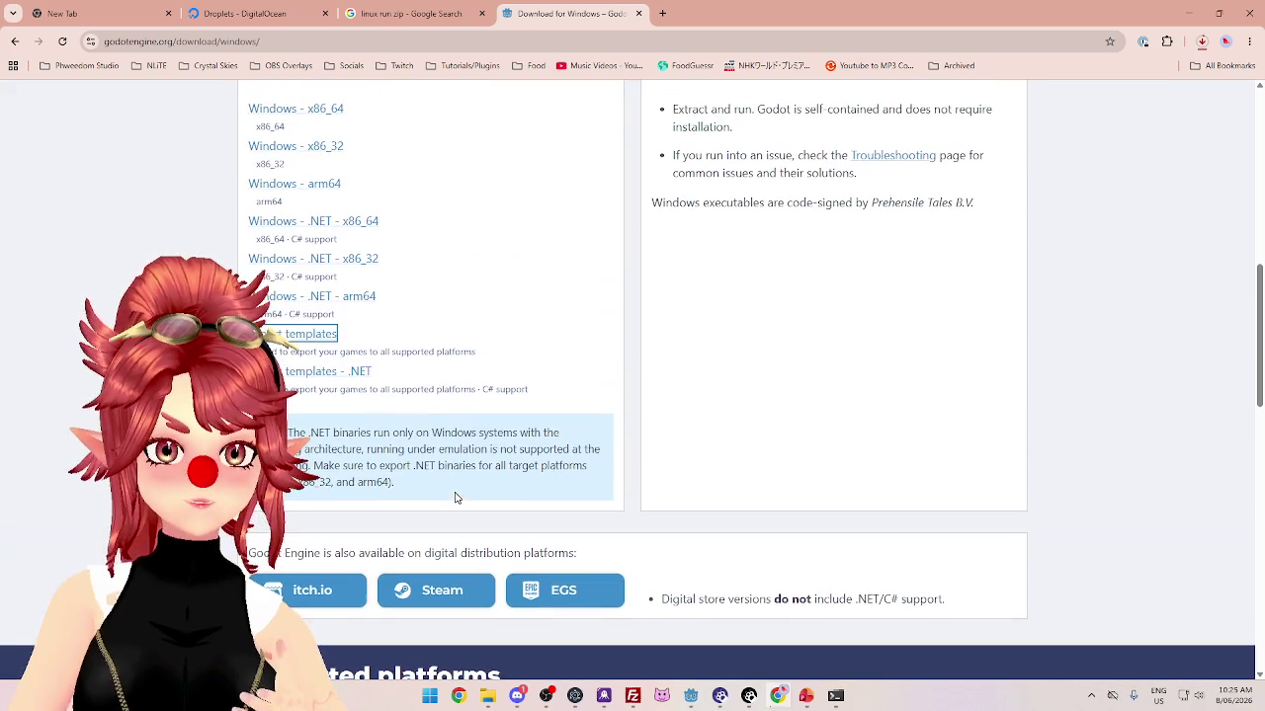
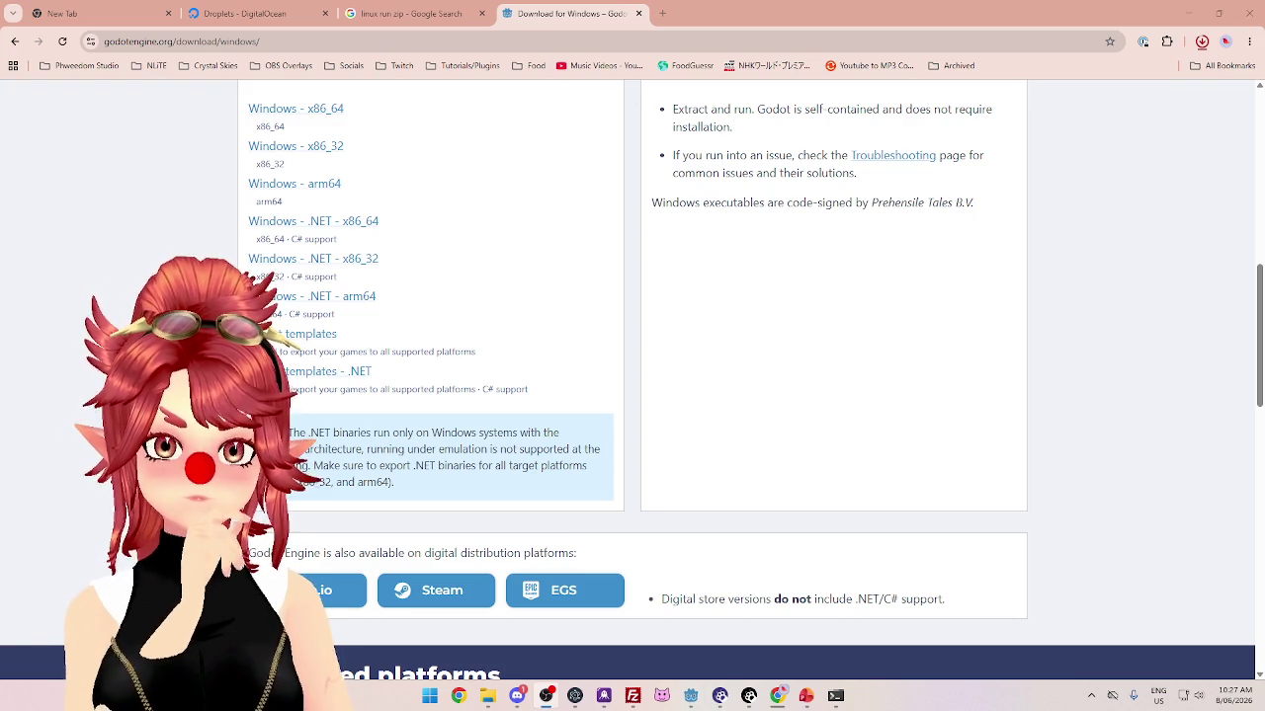
Delete CrystalSkiesV4_0.0.0.zip from the server's crystal-skies-4 folder in FileZilla, then return to the terminal.
left_click(632, 696)
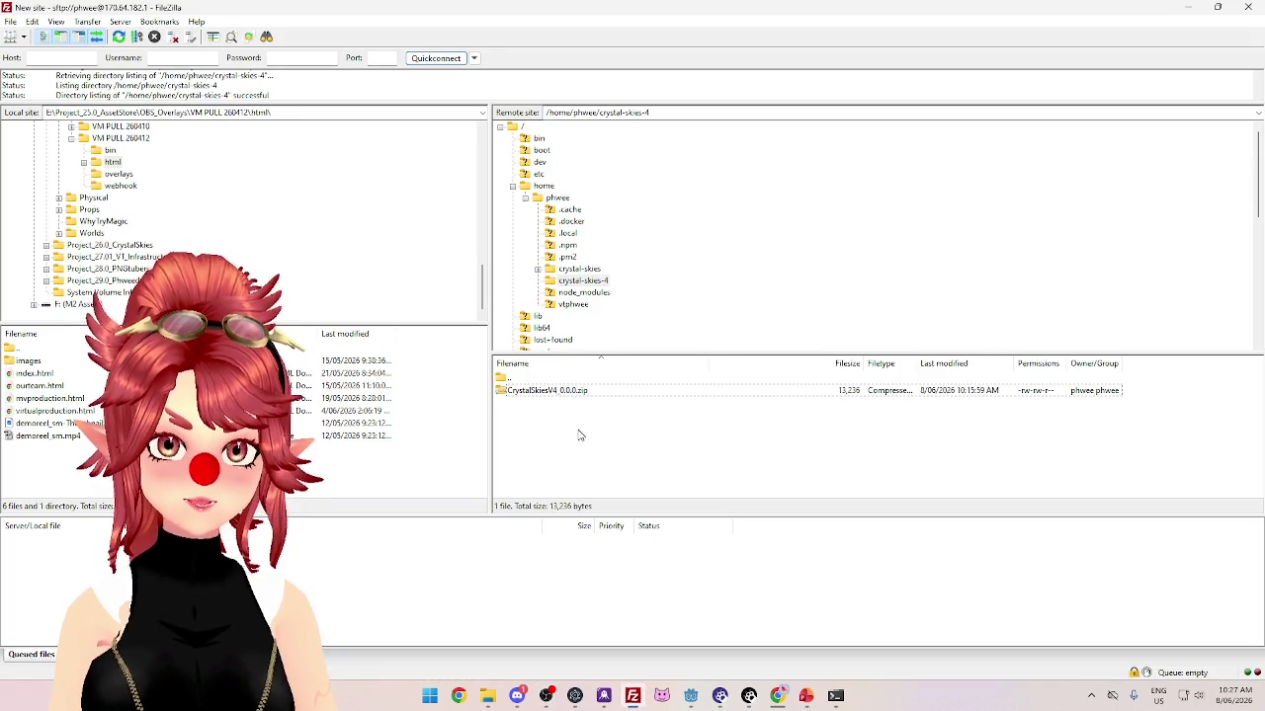
left_click_drag(610, 429, 545, 396)
key("Delete")
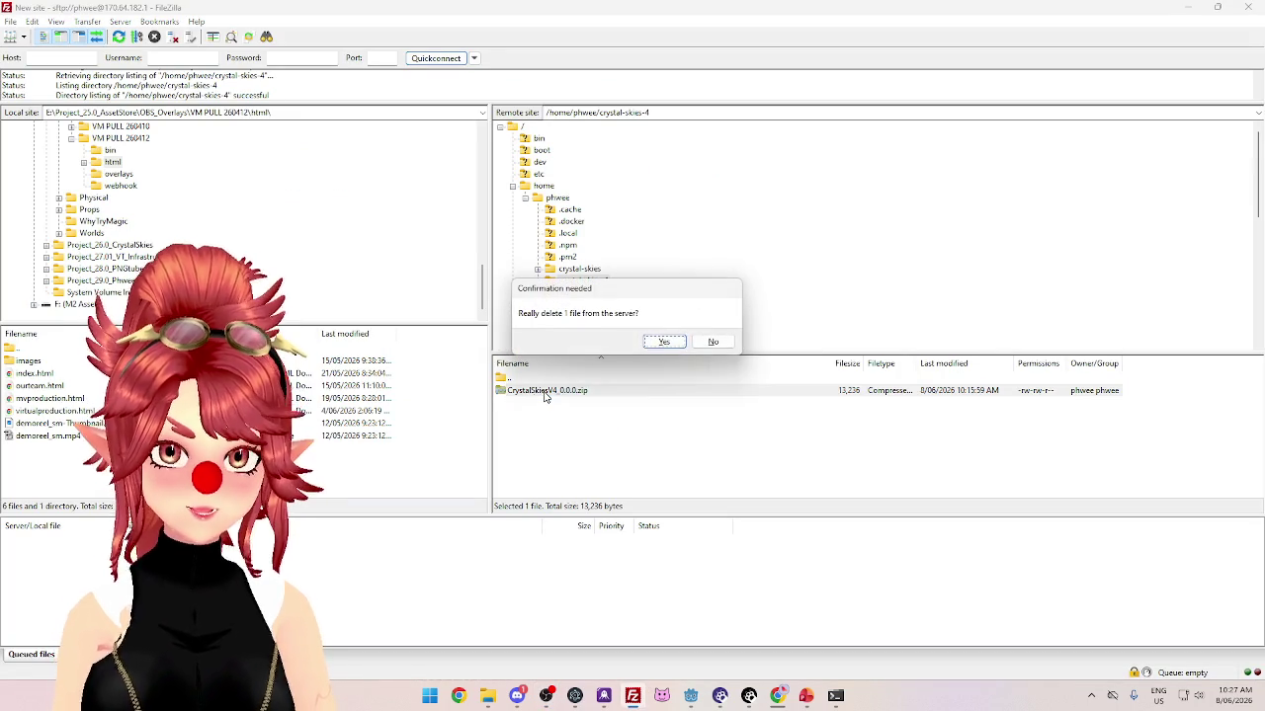
left_click(673, 343)
left_click(835, 697)
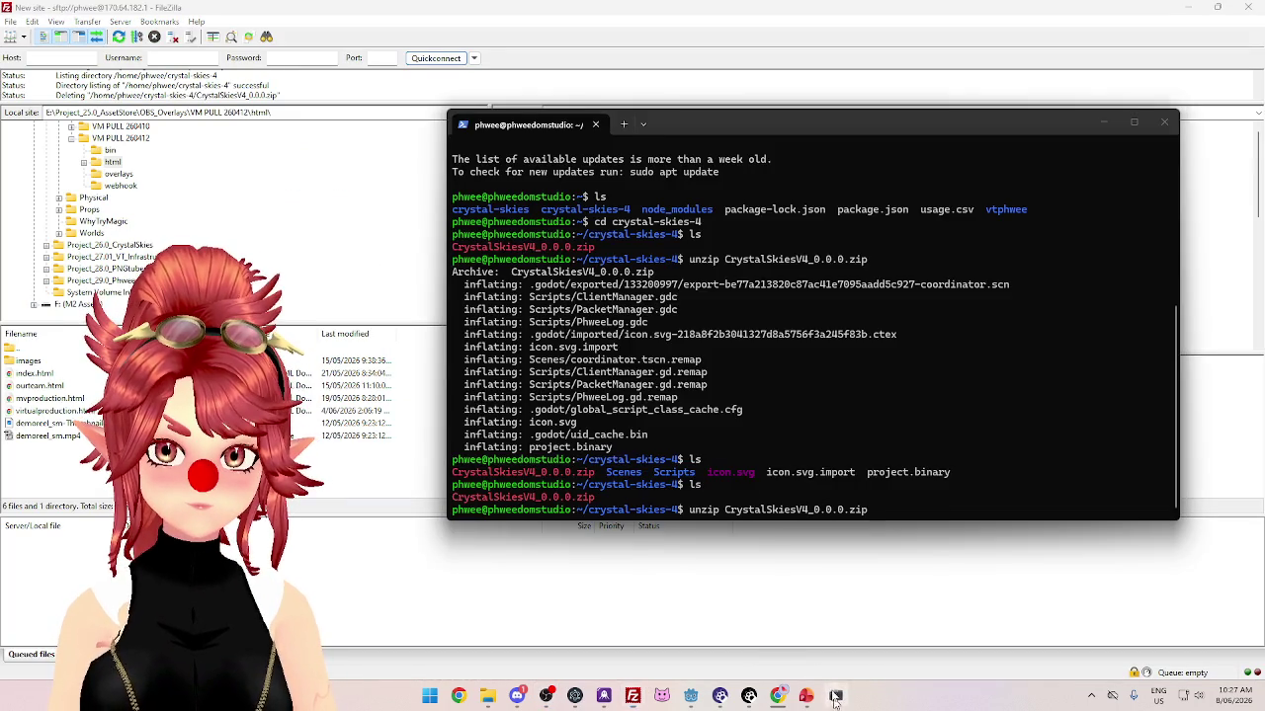
Clear the pending unzip command and return to the Godot Windows download page.
key("BackSpace")
key("BackSpace")
key("BackSpace")
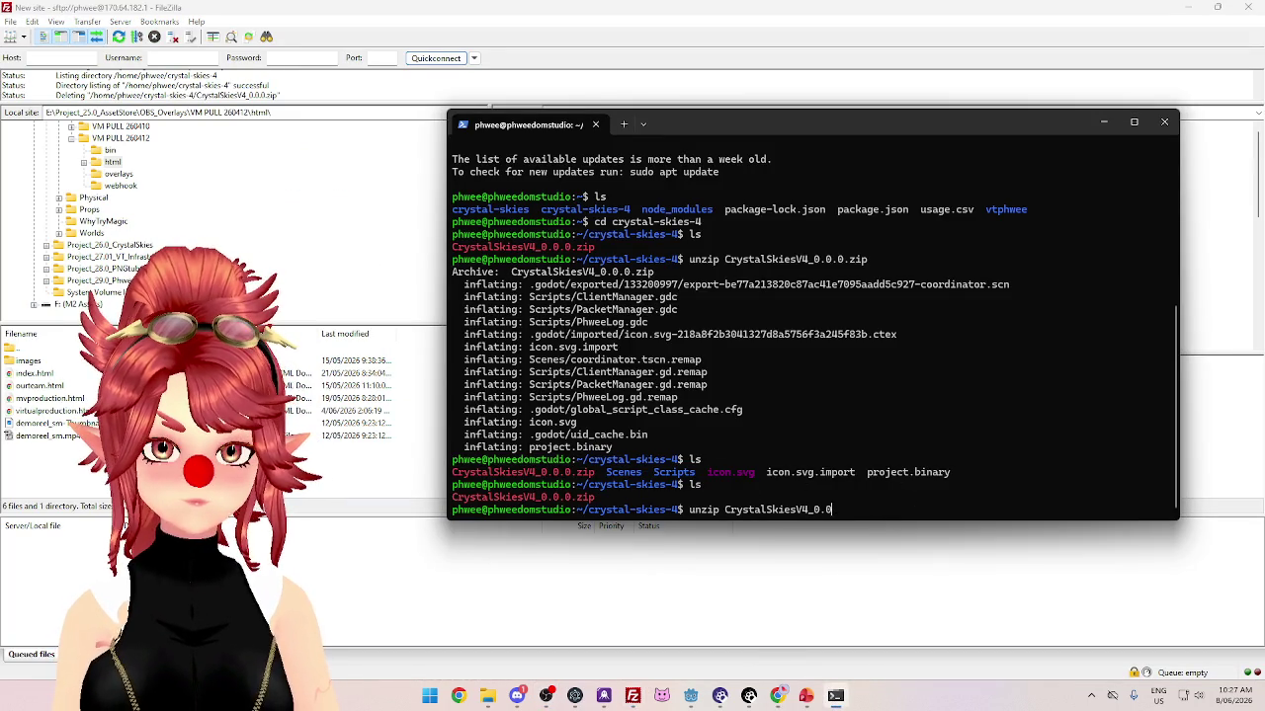
left_click(787, 701)
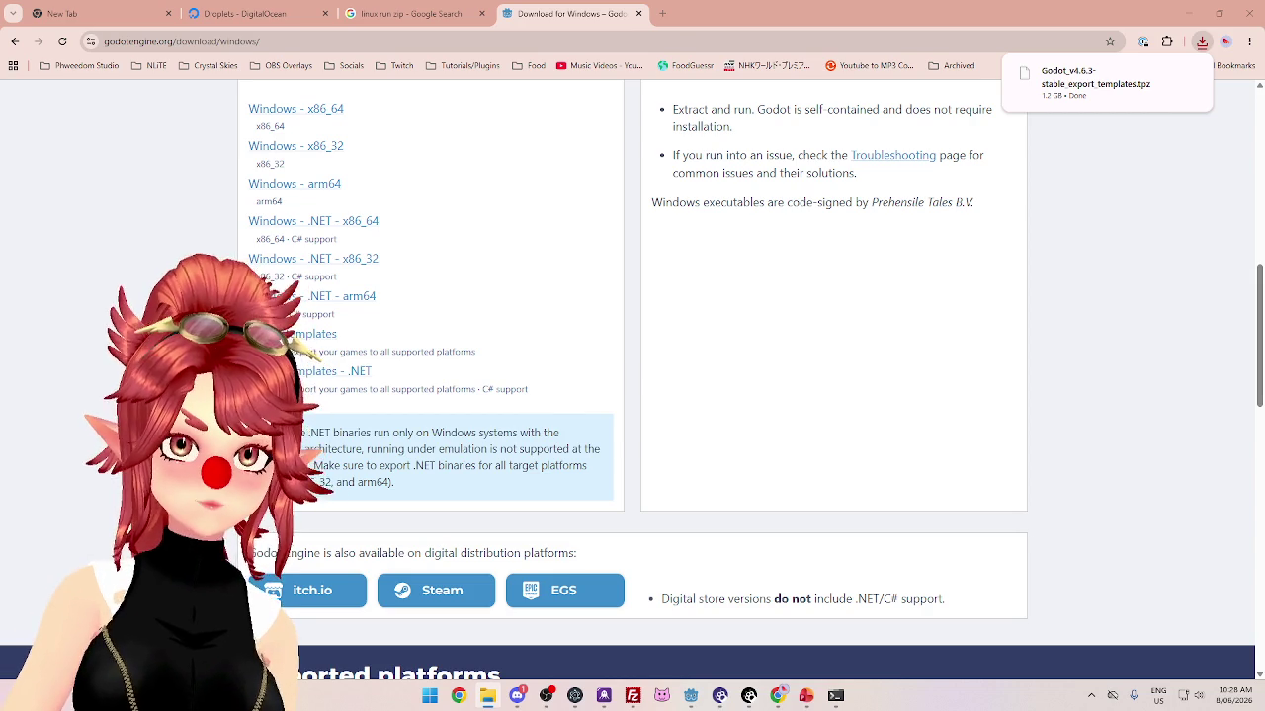
Move and resize the M2 Assets (F:) Explorer window so all its contents show.
key("alt+Tab")
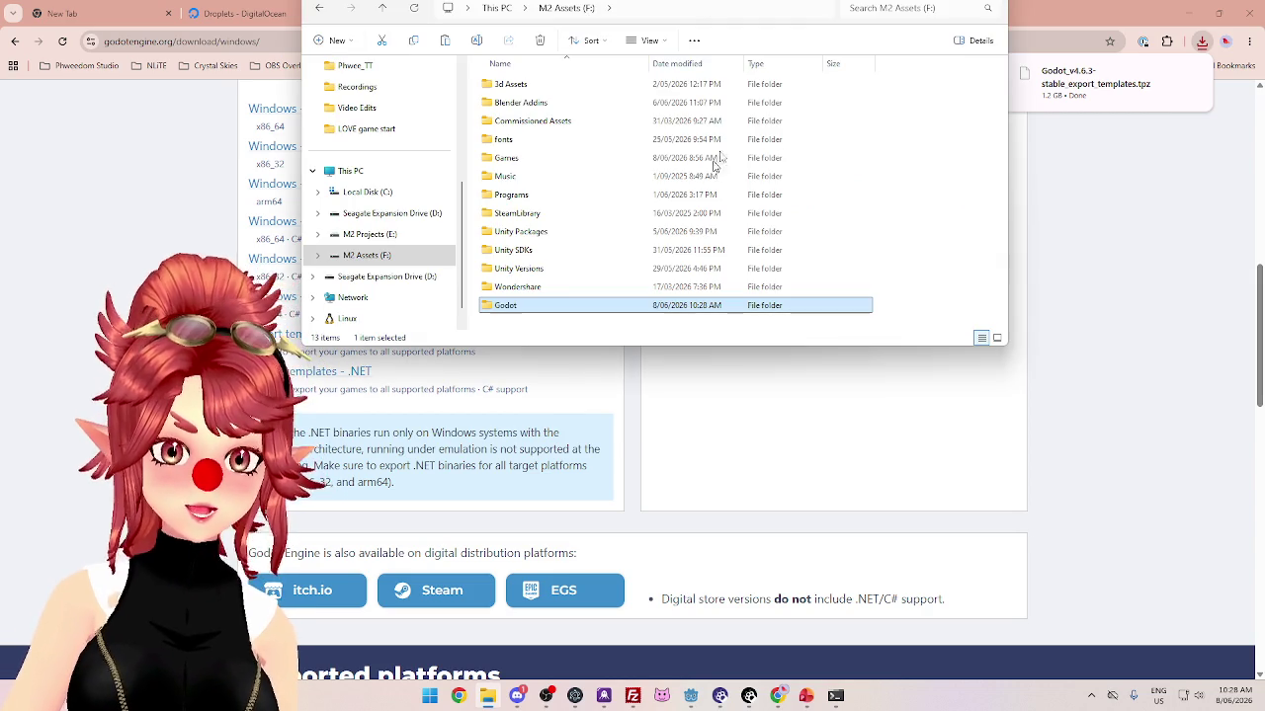
left_click(890, 24)
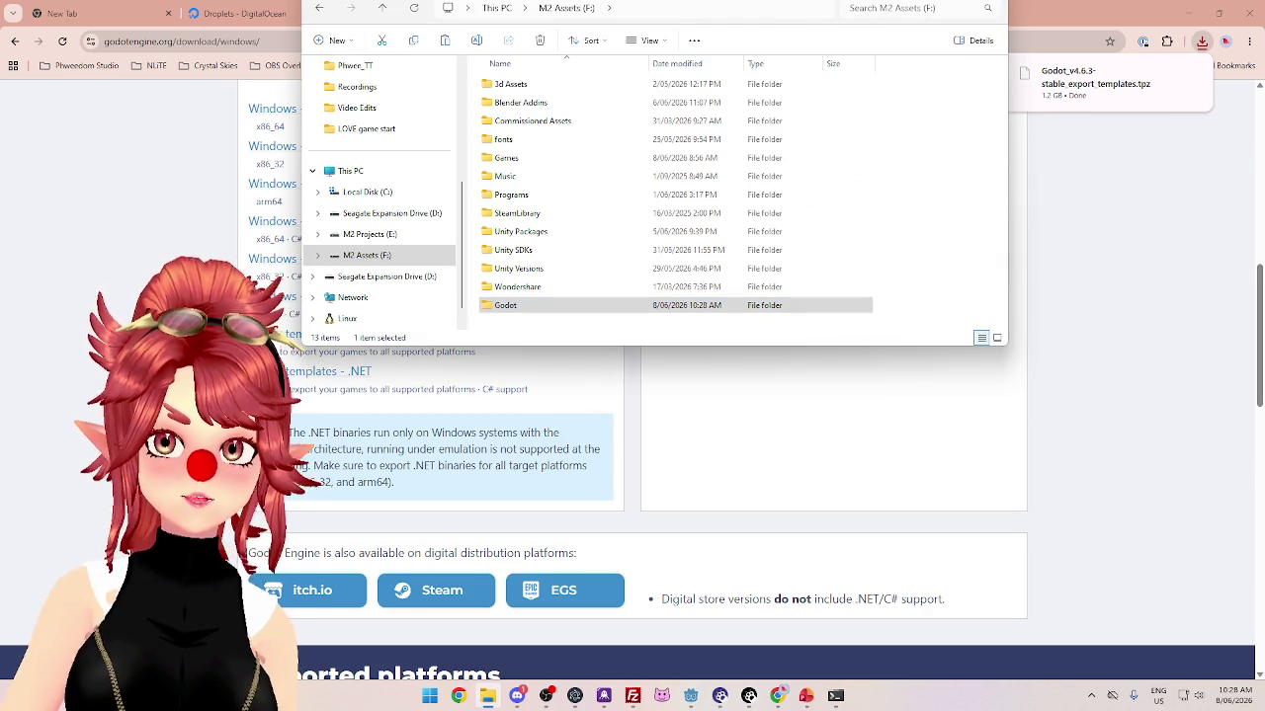
mouse_move(869, 2)
left_mouse_down()
mouse_move(866, 118)
mouse_move(844, 164)
left_mouse_up()
left_click_drag(856, 380, 837, 622)
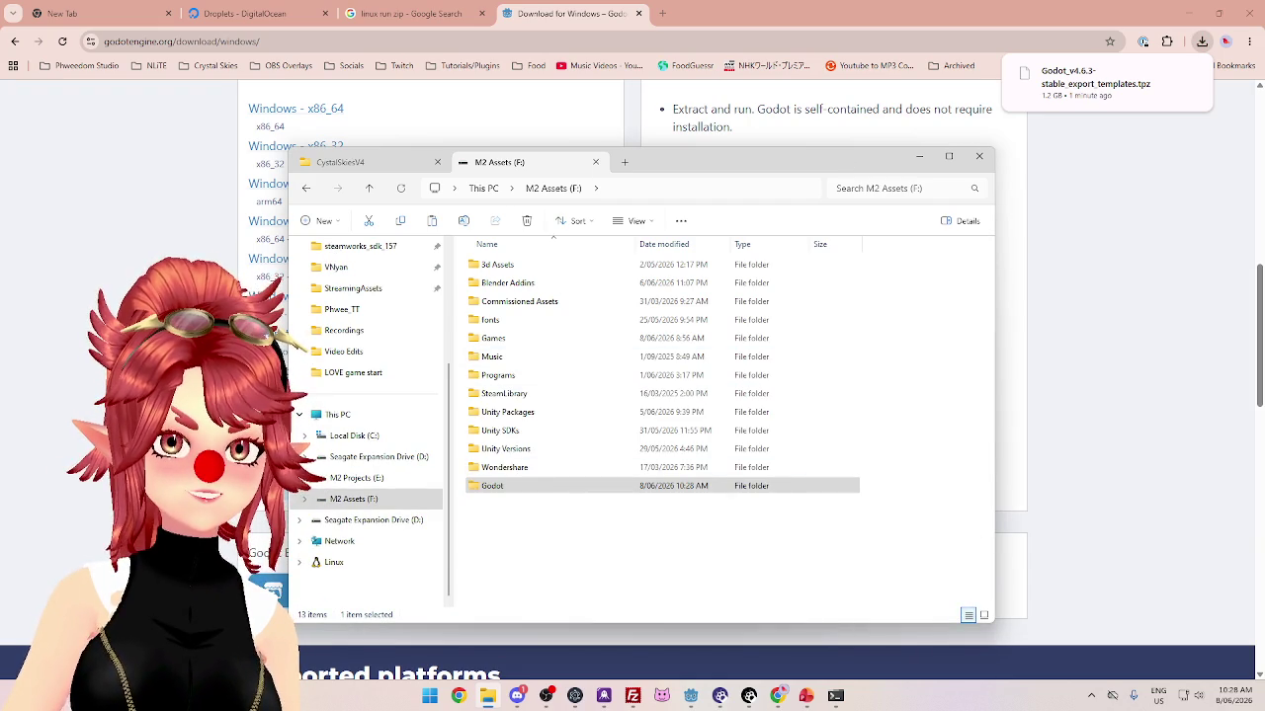
left_click(578, 561)
left_click_drag(697, 160, 717, 120)
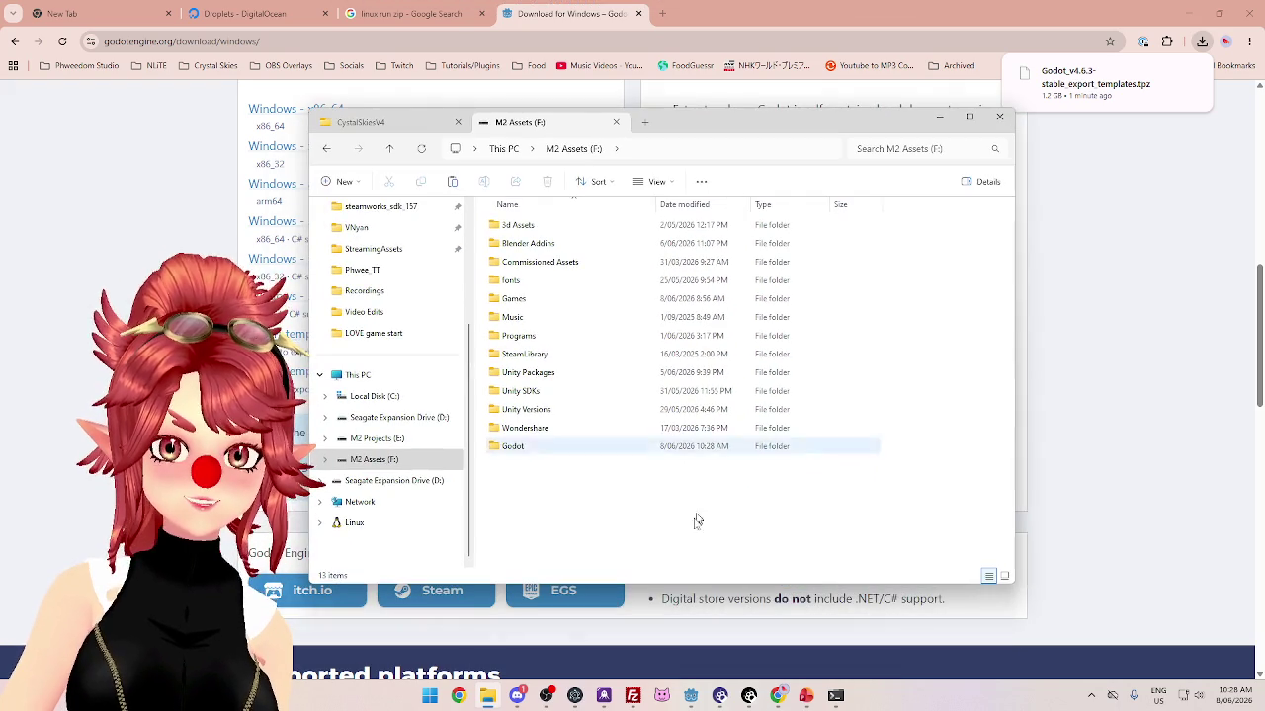
left_click(553, 449)
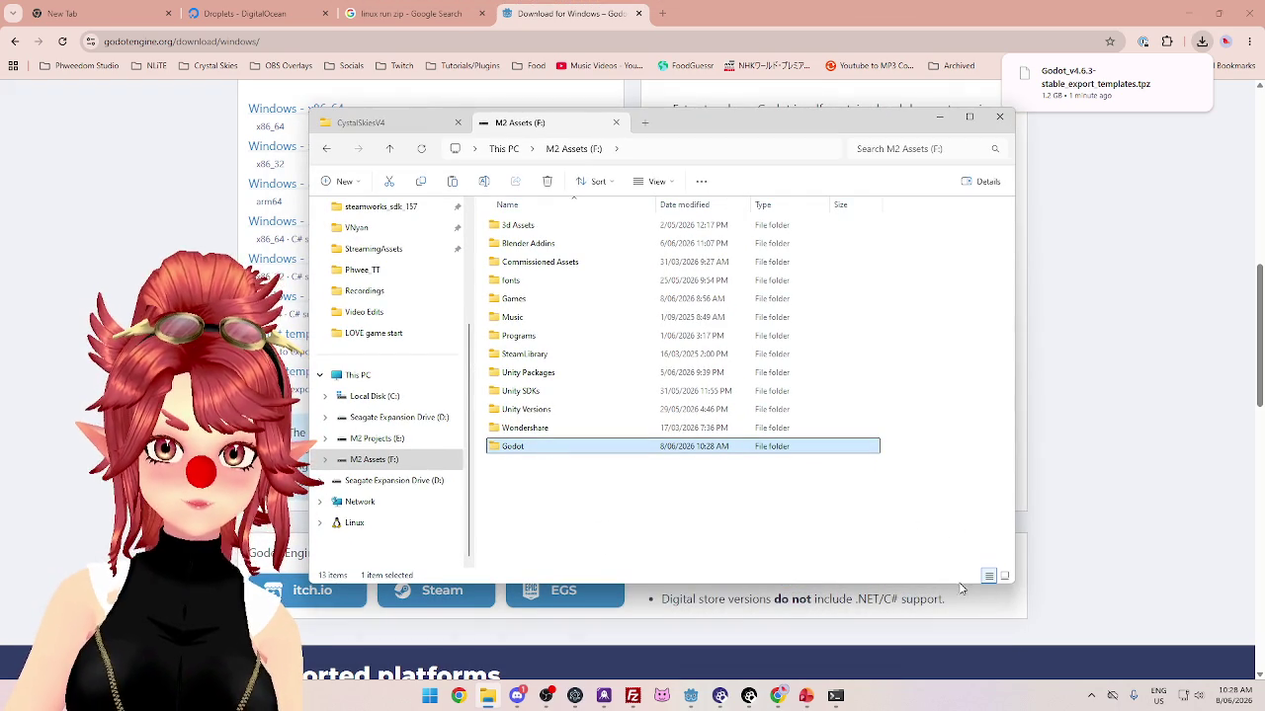
left_click_drag(958, 586, 918, 614)
left_click(583, 474)
left_click_drag(748, 128, 756, 104)
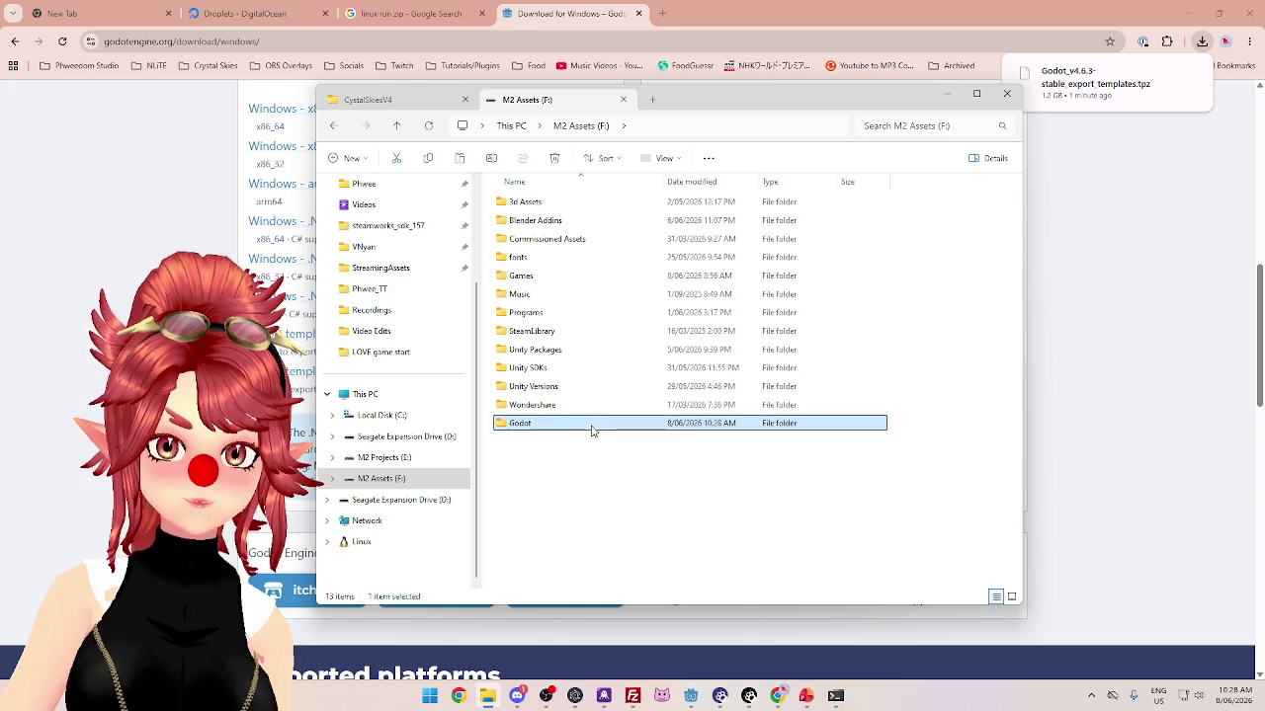
Rename the Godot folder to Godot Stuff, delete it, and close Explorer from Downloads.
left_click(556, 429)
key("F2")
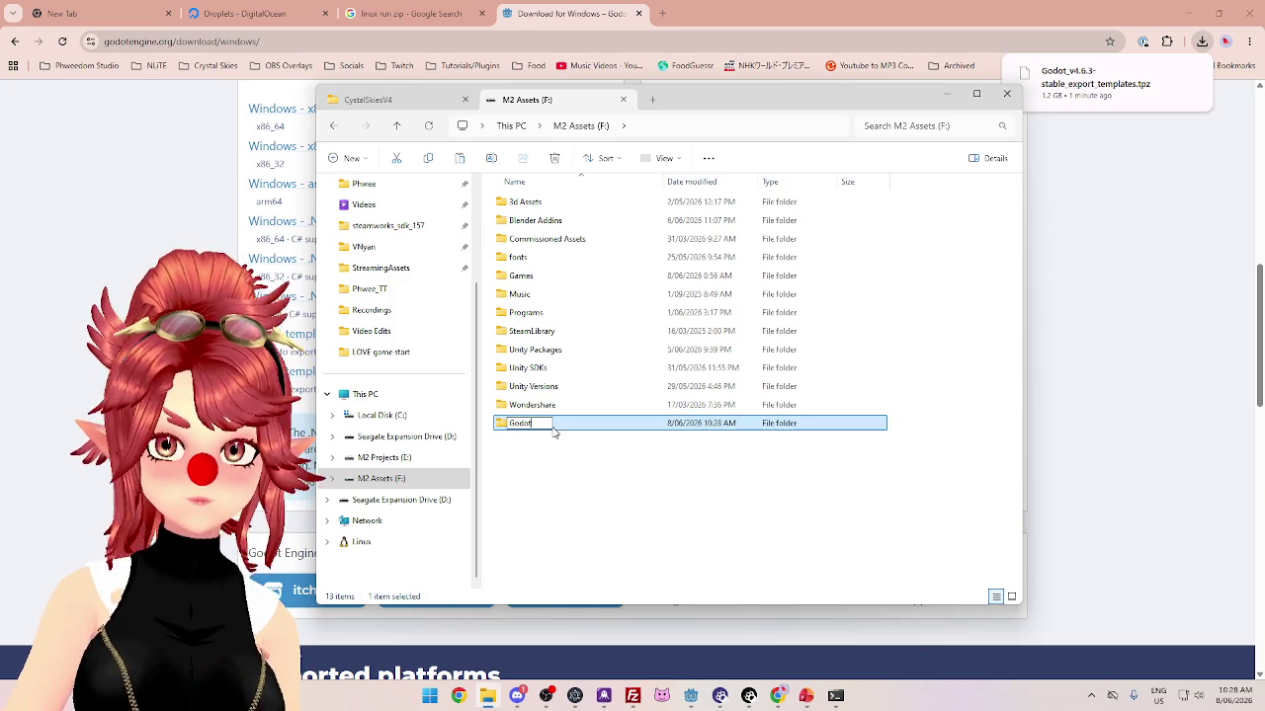
type("Stuff")
key("Return")
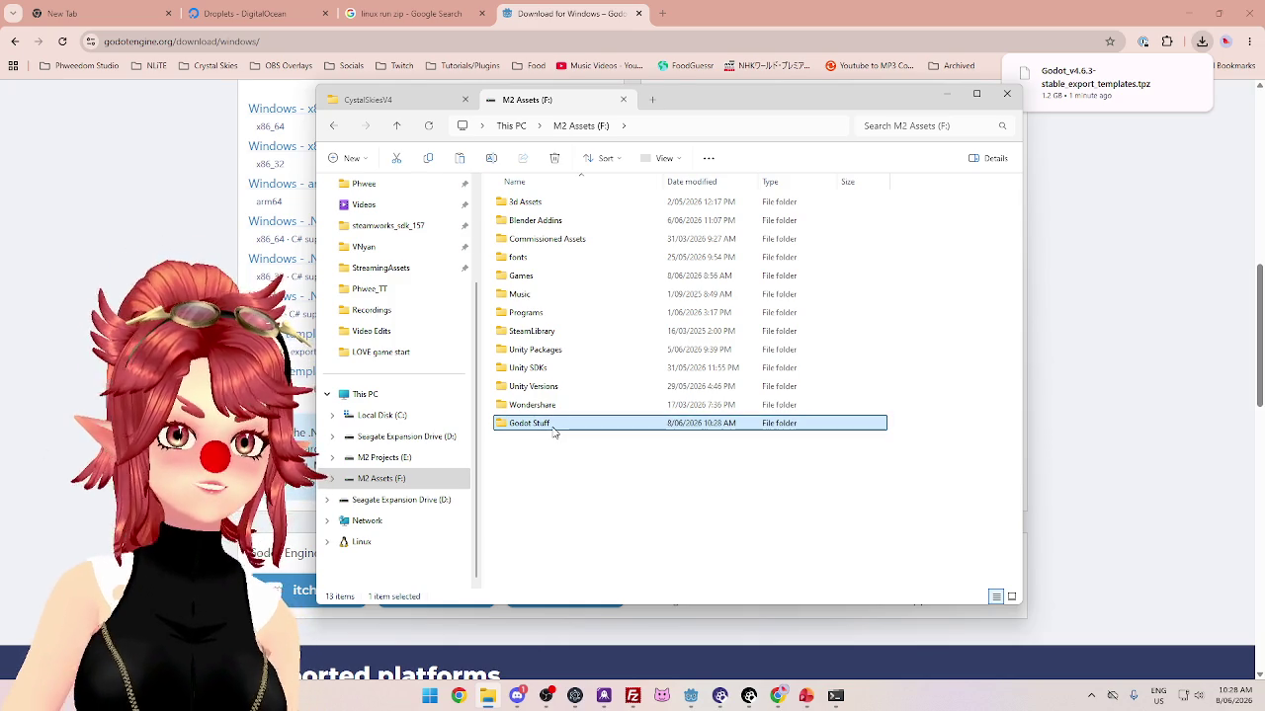
double_click(555, 430)
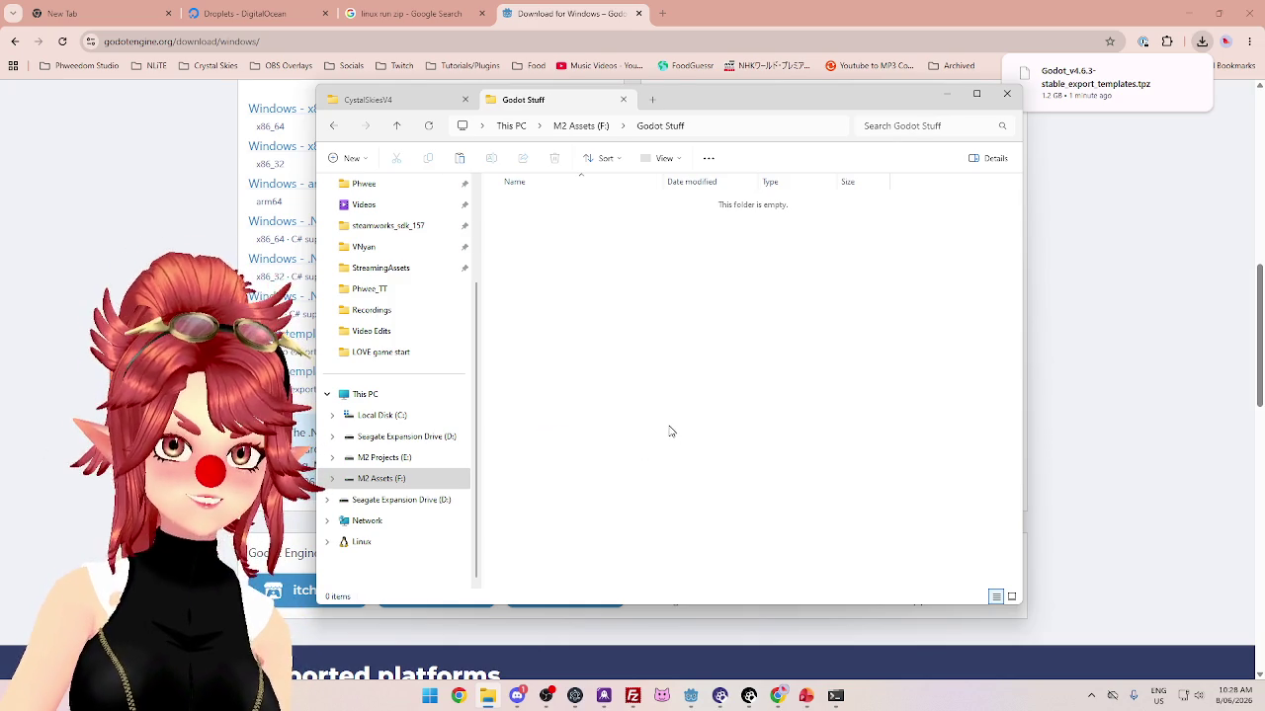
left_click(605, 128)
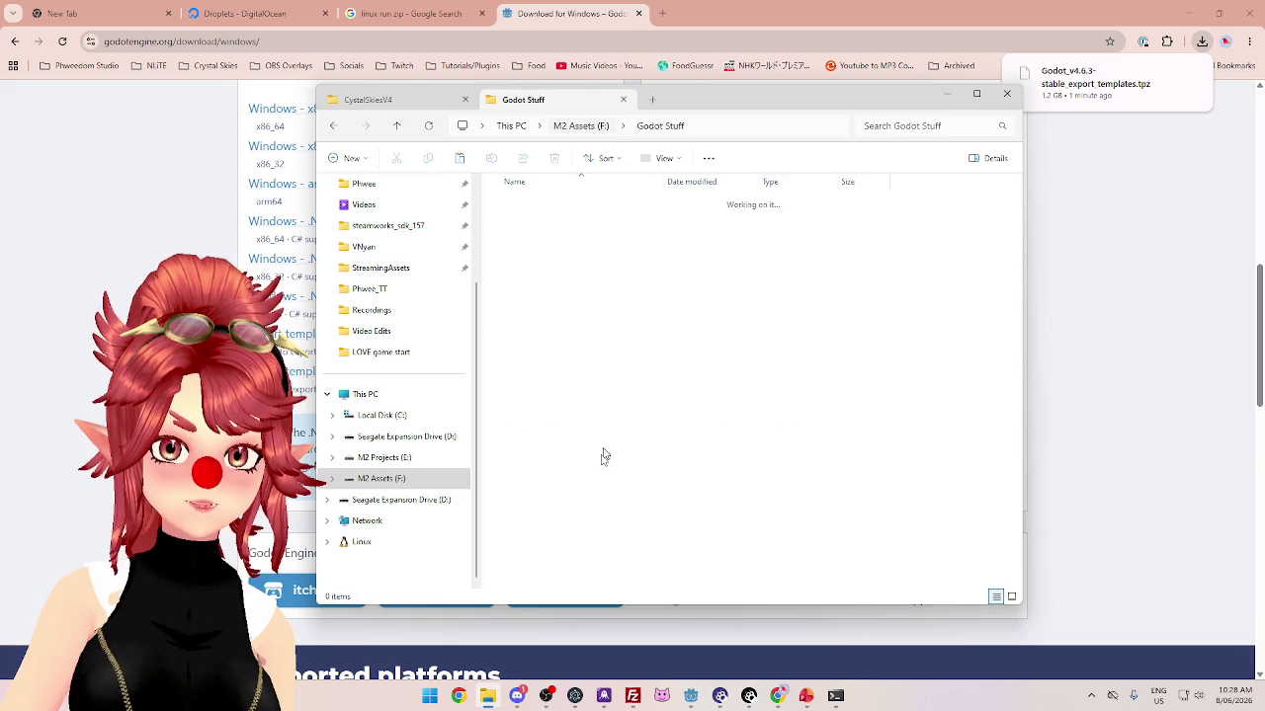
key("Delete")
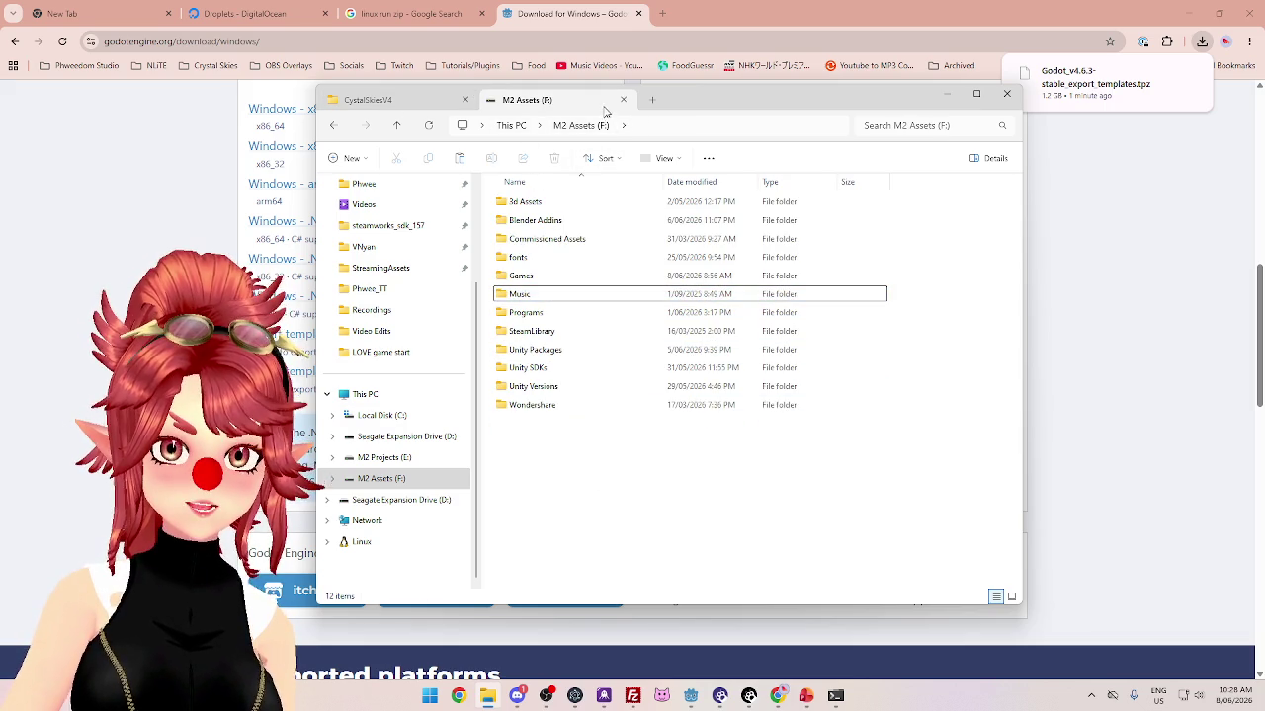
scroll(415, 338, "up", 2)
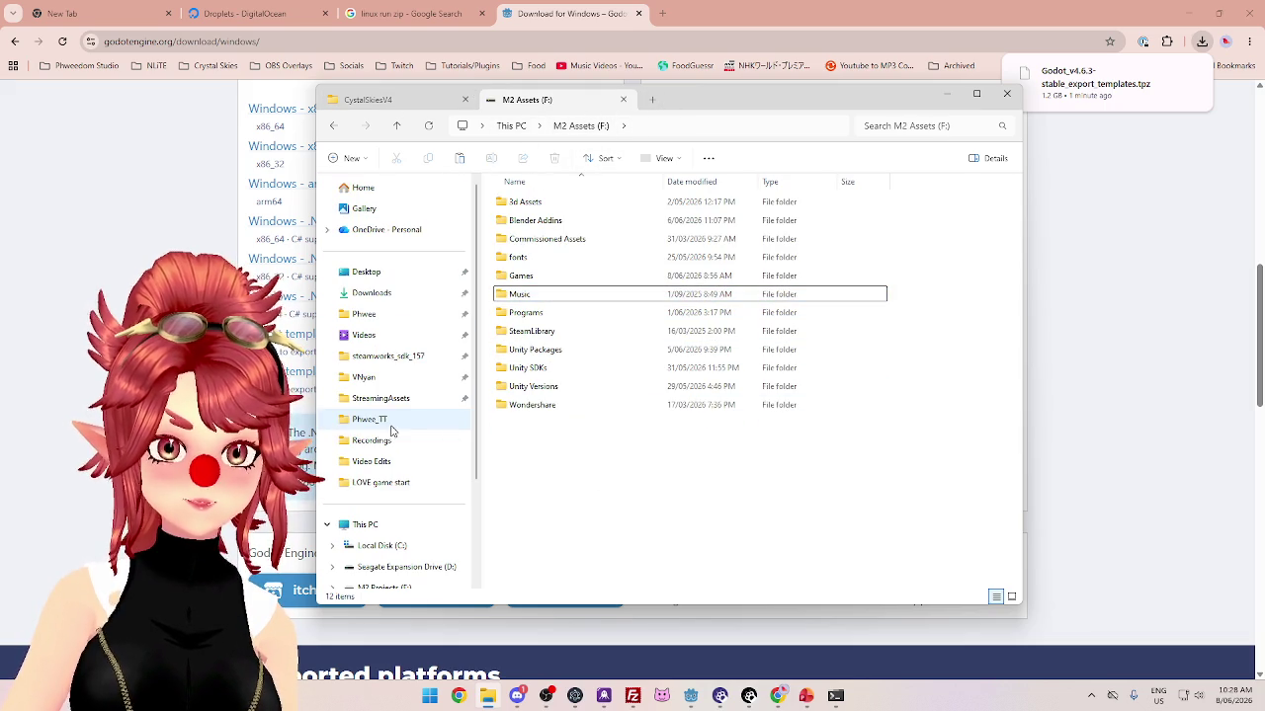
left_click(371, 292)
key("alt+Tab")
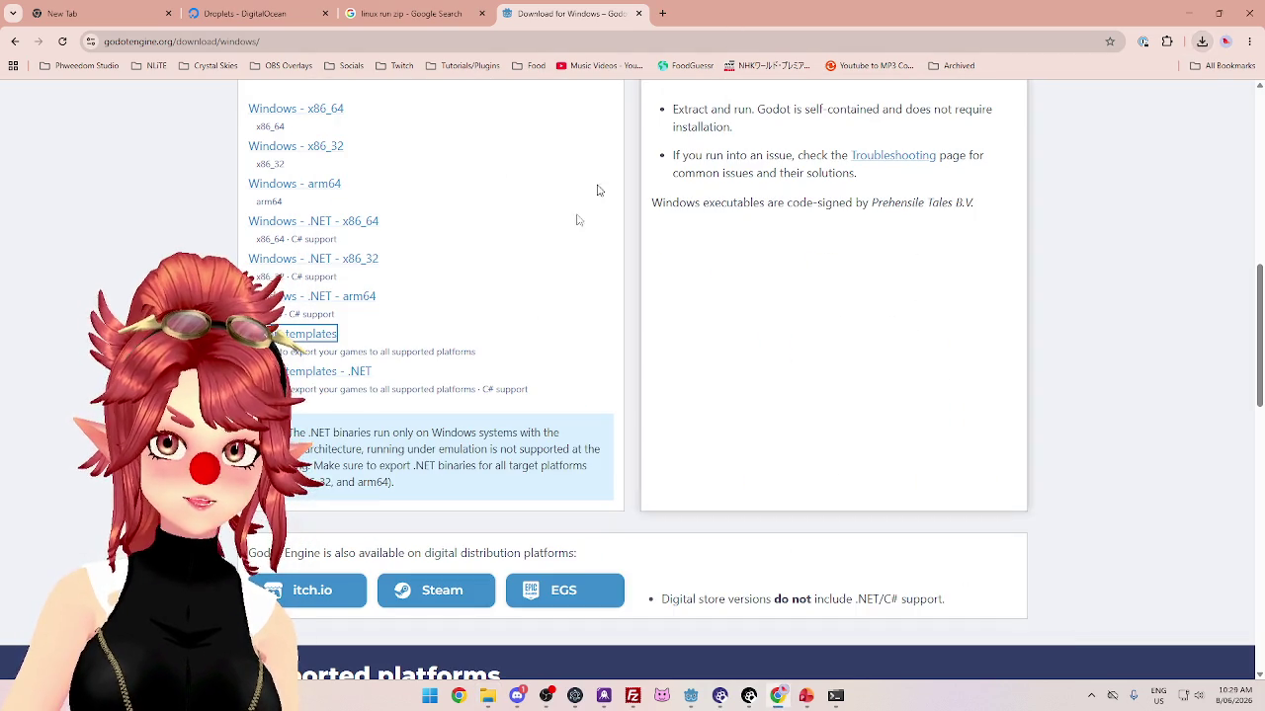
Go back to the Exporting projects docs page and highlight the export templates installation sentence.
left_click(415, 13)
left_click(568, 13)
left_click(18, 42)
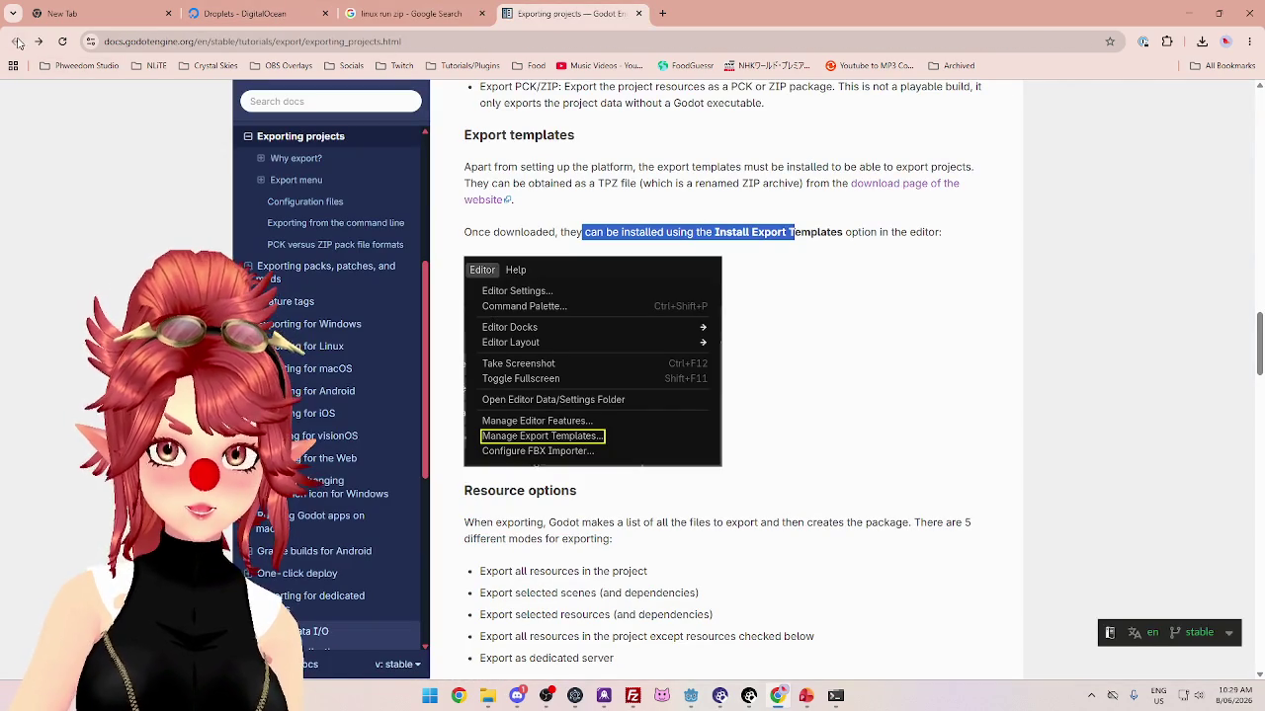
scroll(835, 283, "down", 1)
scroll(571, 307, "up", 1)
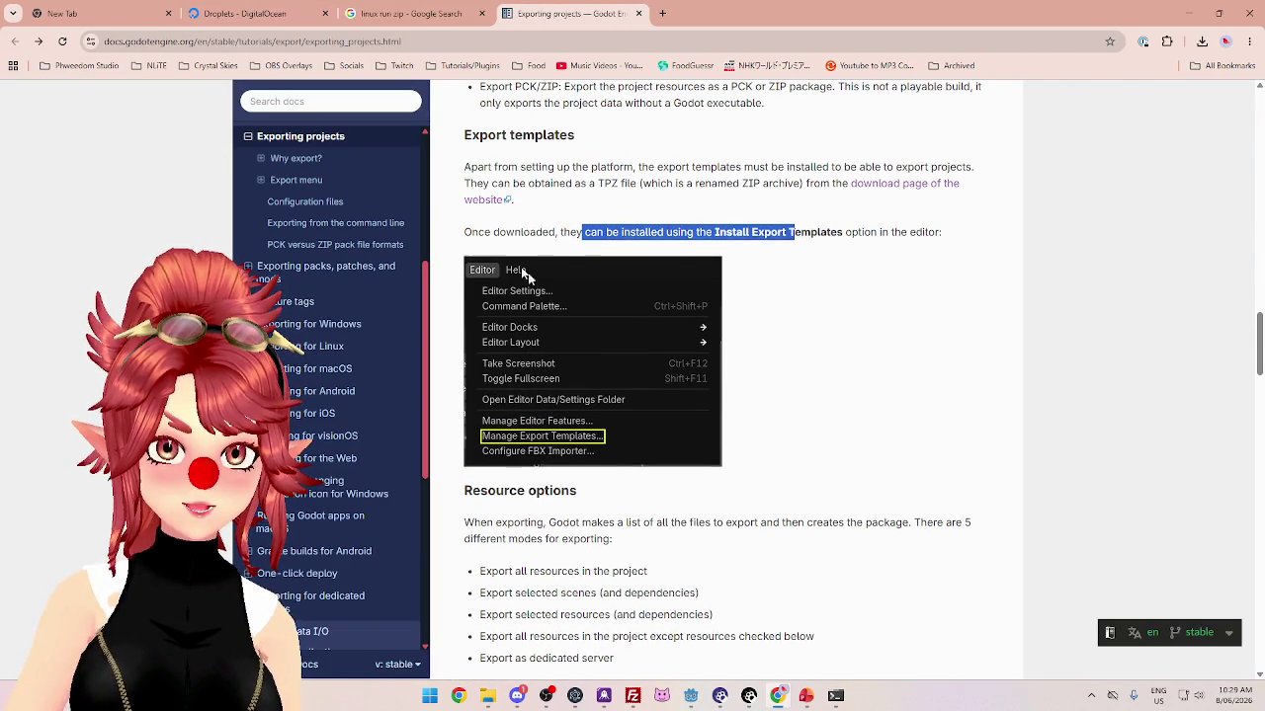
left_click(551, 234)
left_click_drag(621, 232, 899, 229)
Scroll further down the page and highlight the Export all resources description.
scroll(894, 297, "down", 4)
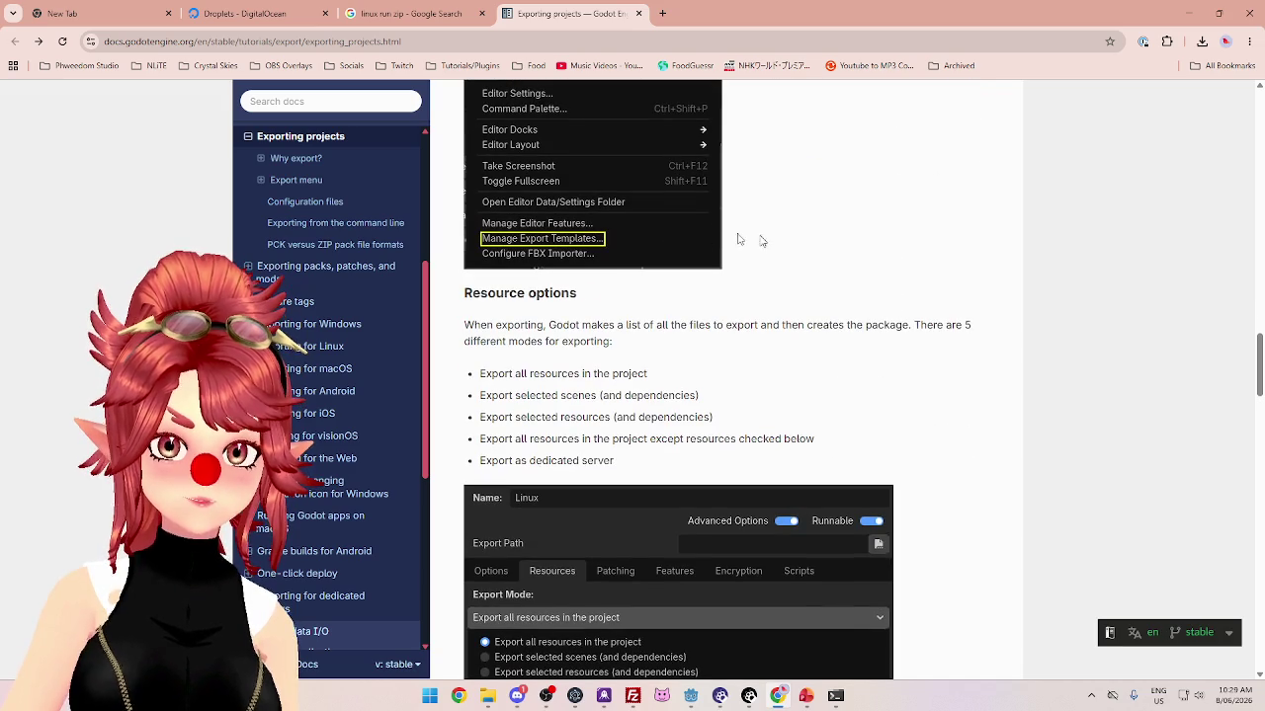
scroll(625, 265, "down", 1)
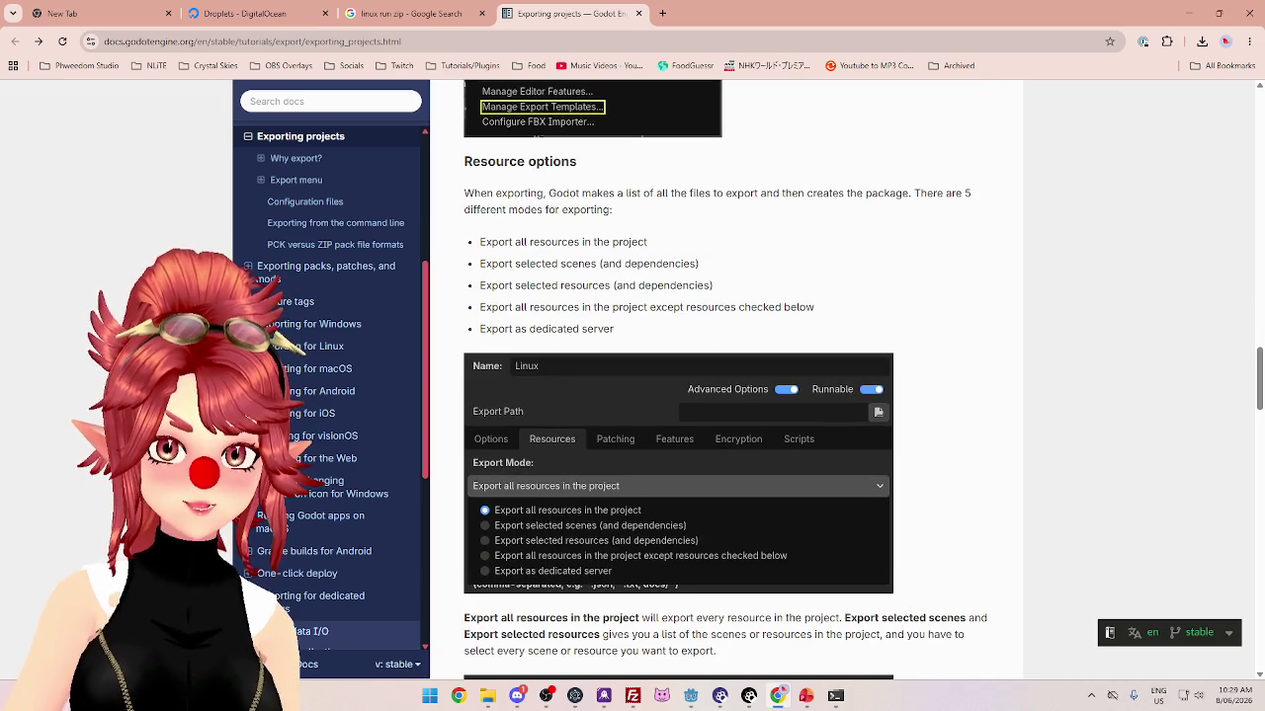
scroll(526, 129, "up", 5)
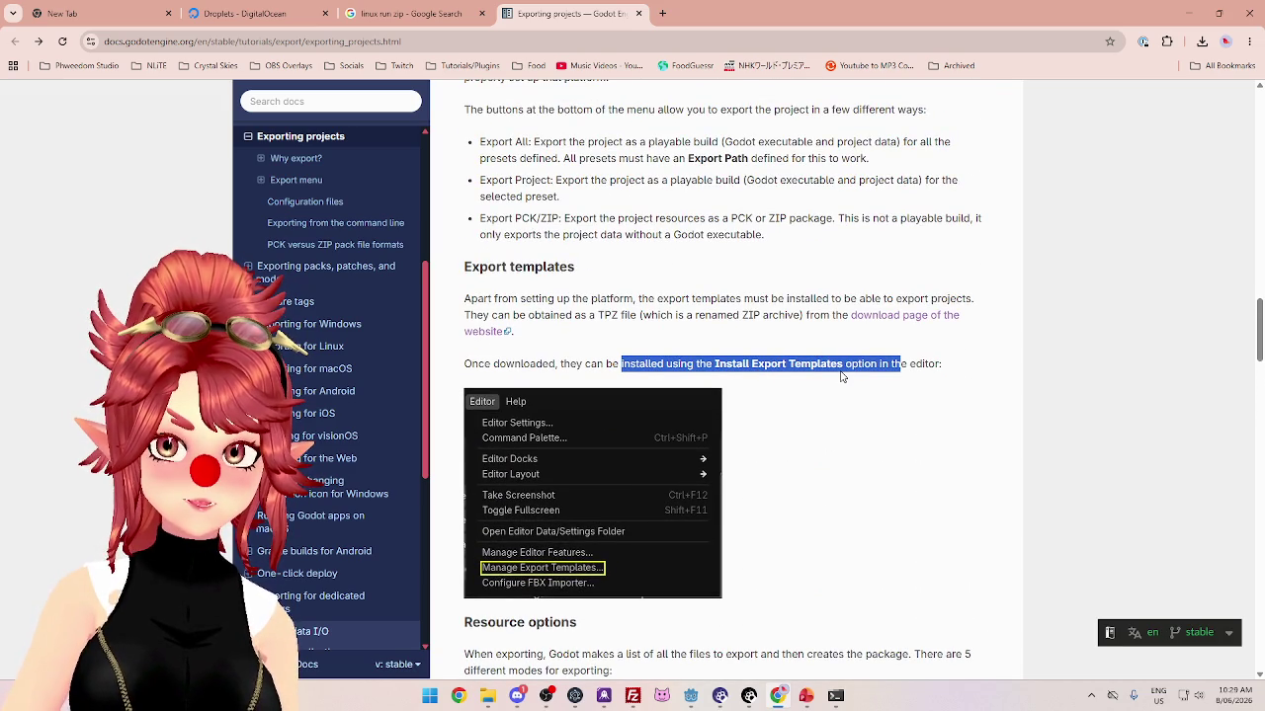
scroll(842, 375, "down", 6)
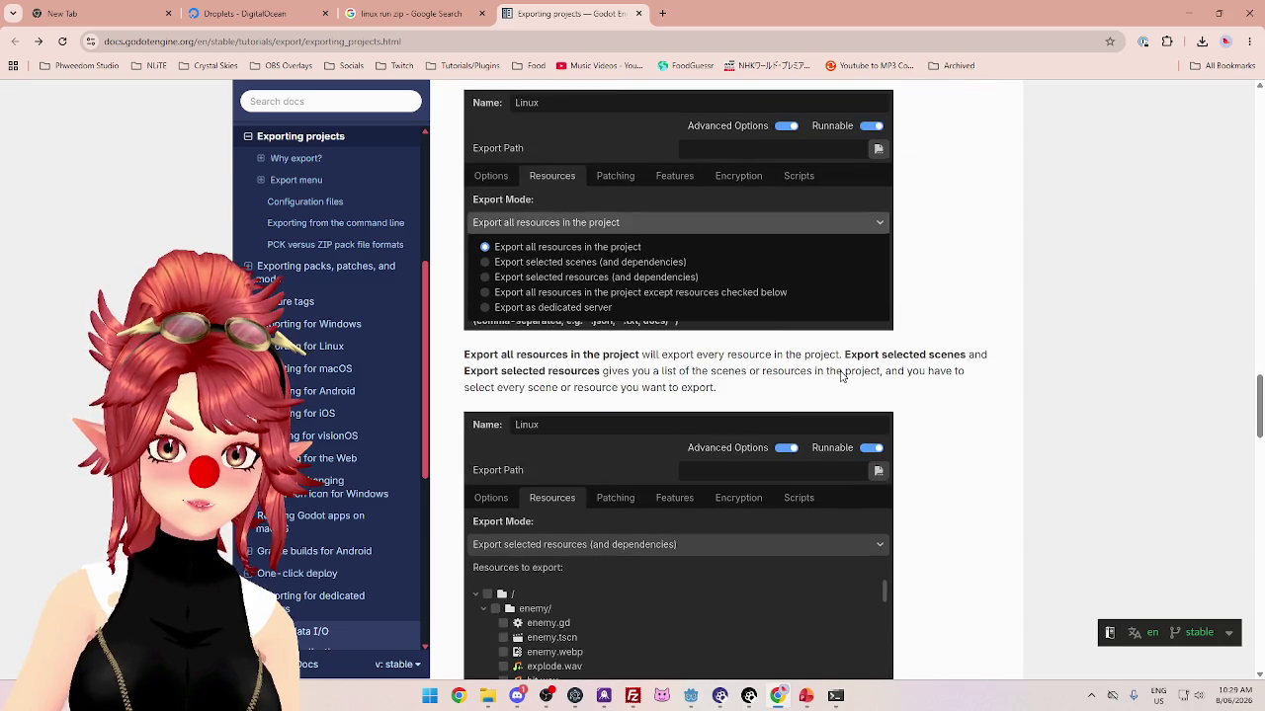
scroll(842, 375, "down", 2)
mouse_move(483, 157)
left_mouse_down()
mouse_move(872, 159)
mouse_move(927, 174)
left_mouse_up()
Scroll back to Export templates and highlight the Install Export Templates sentence.
scroll(907, 240, "down", 6)
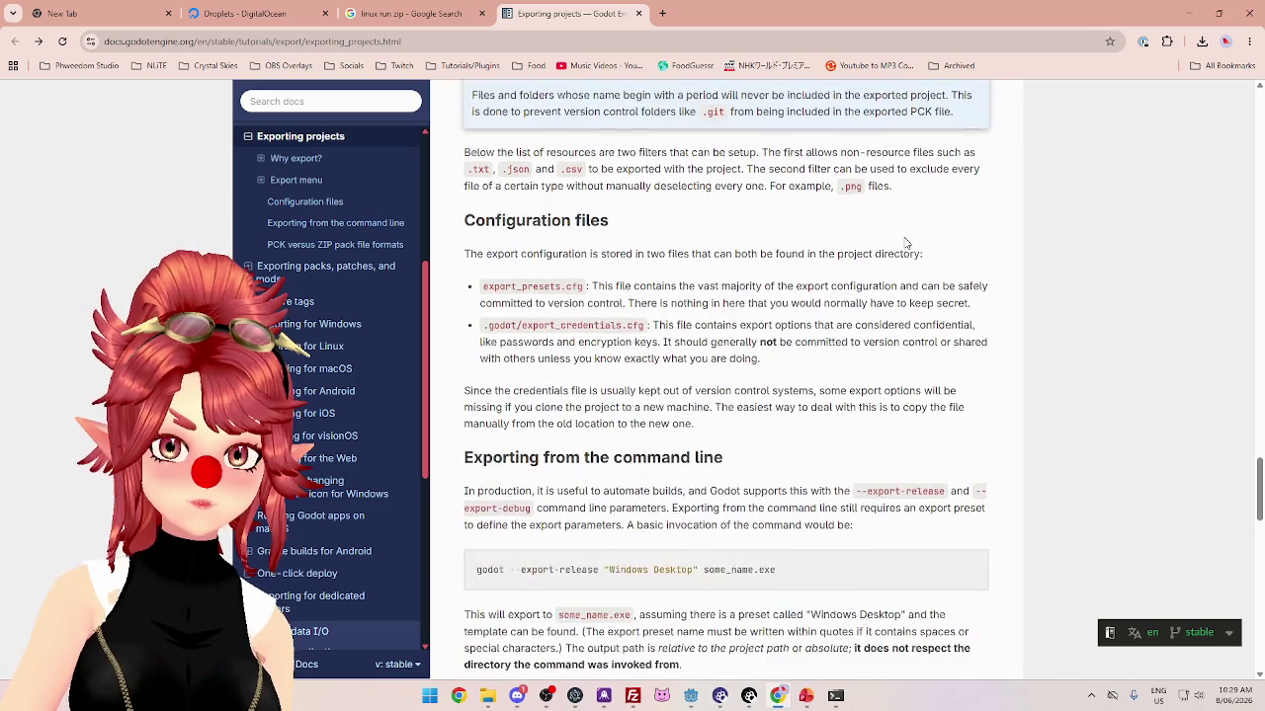
scroll(906, 243, "down", 3)
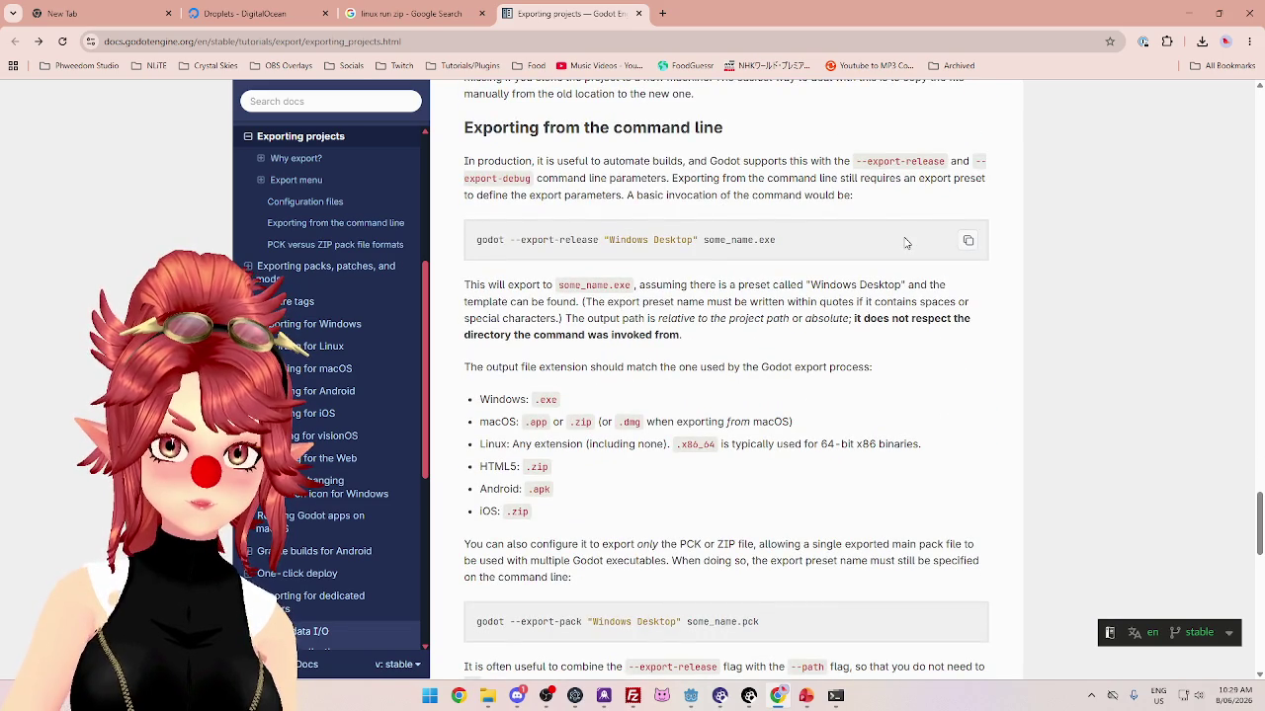
scroll(907, 243, "up", 12)
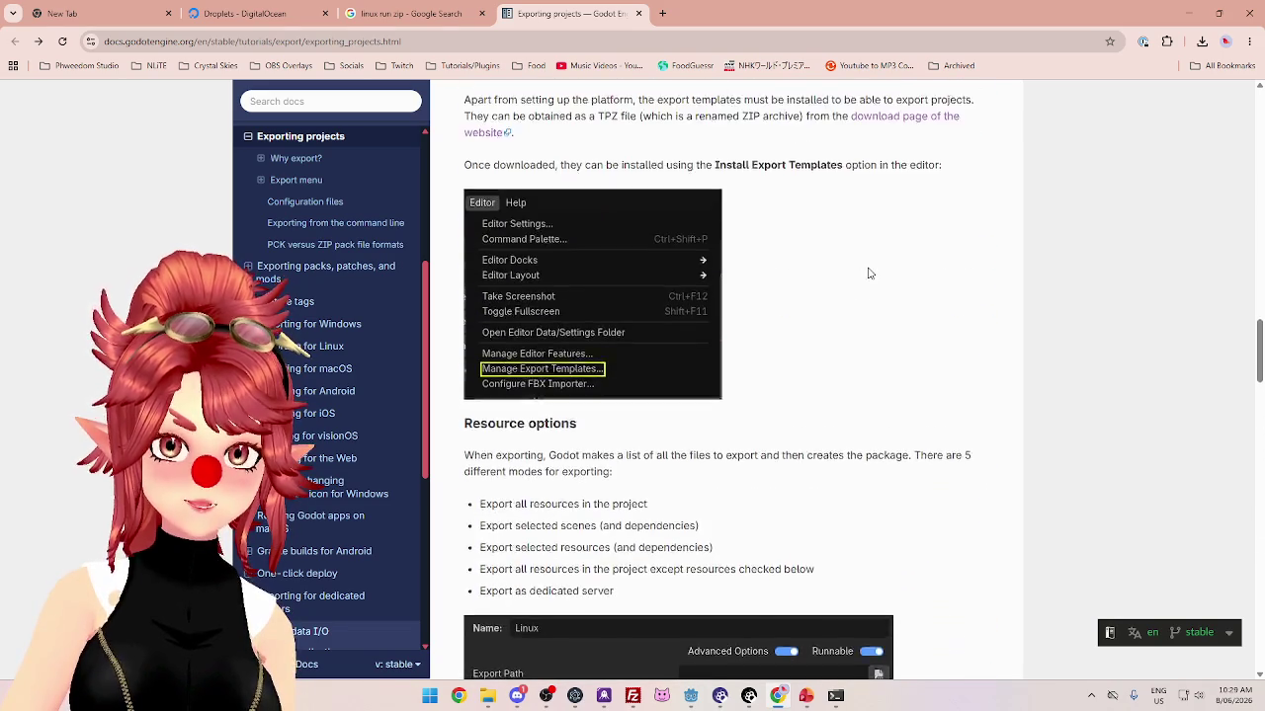
scroll(578, 355, "up", 1)
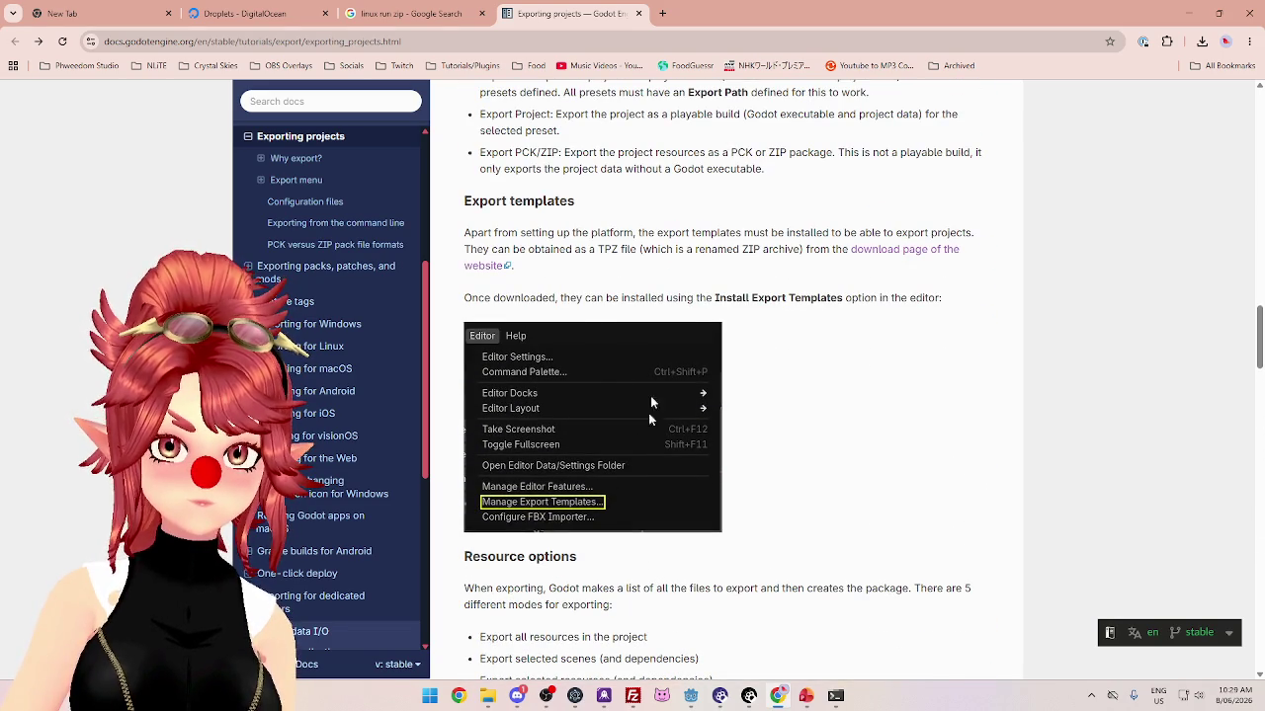
mouse_move(562, 297)
left_mouse_down()
mouse_move(718, 298)
mouse_move(654, 297)
mouse_move(707, 298)
mouse_move(711, 313)
mouse_move(707, 298)
left_mouse_up()
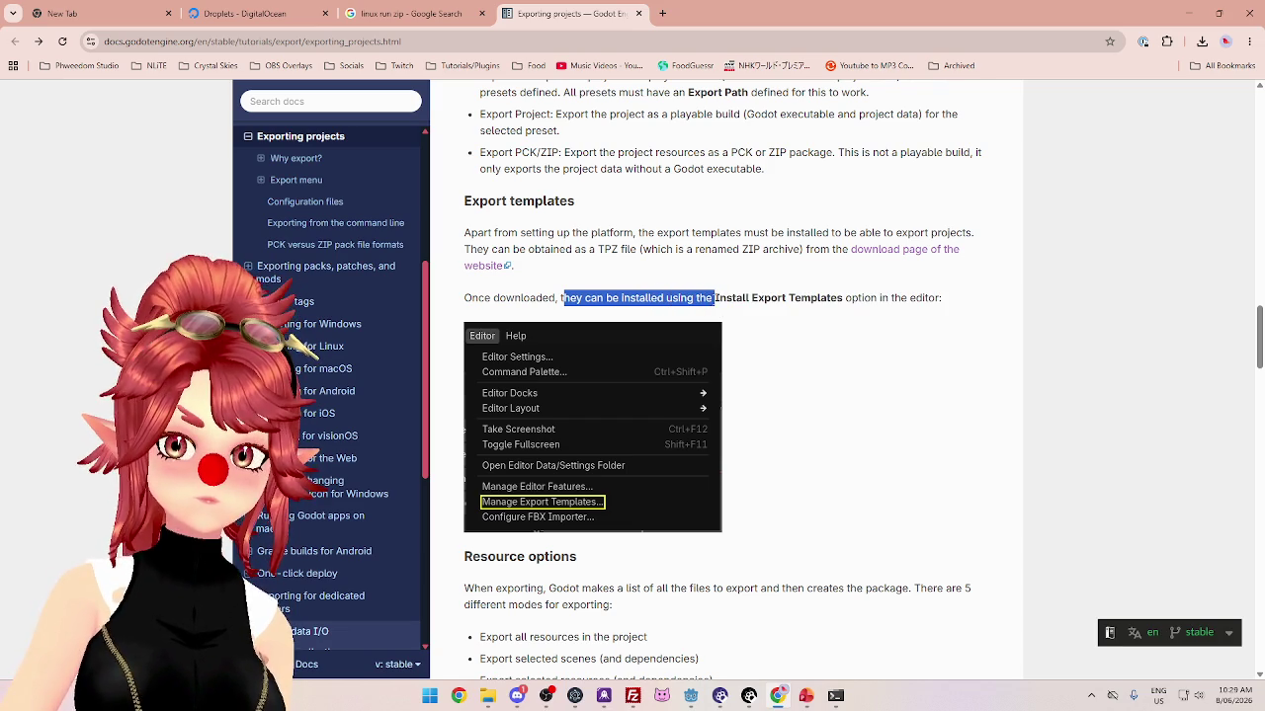
left_click_drag(570, 298, 733, 298)
left_click(861, 298)
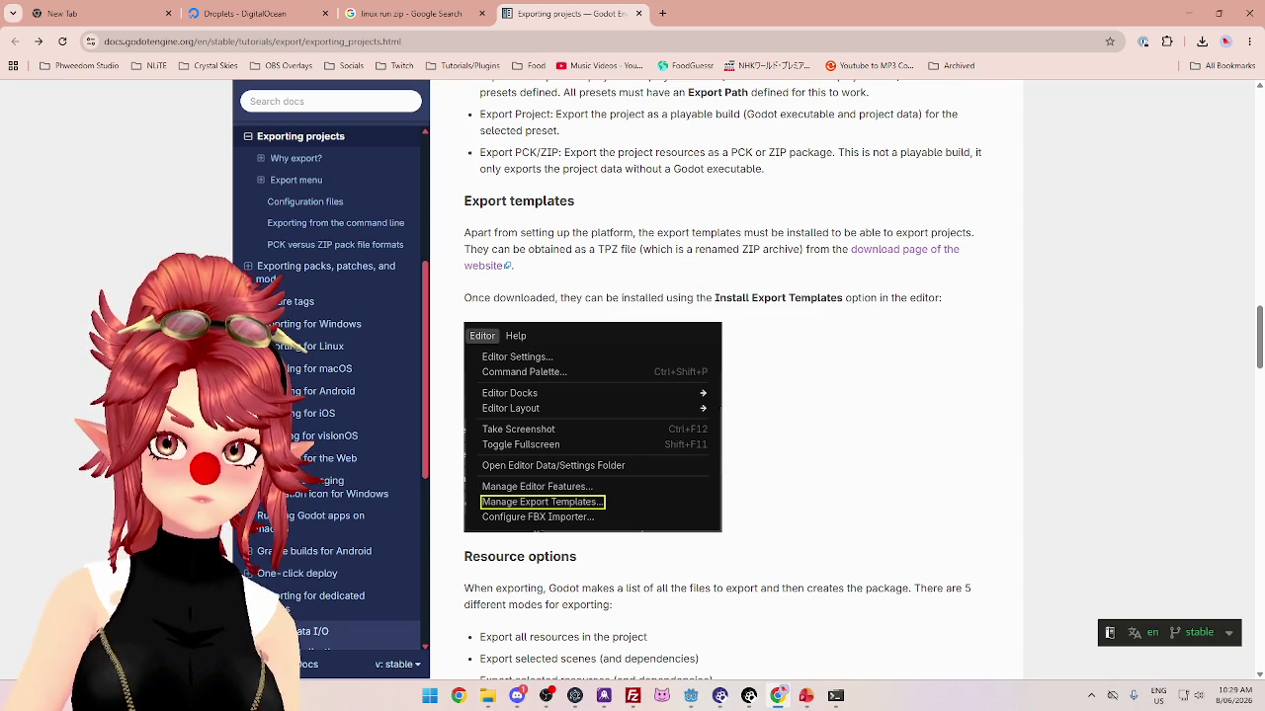
left_click_drag(549, 297, 909, 297)
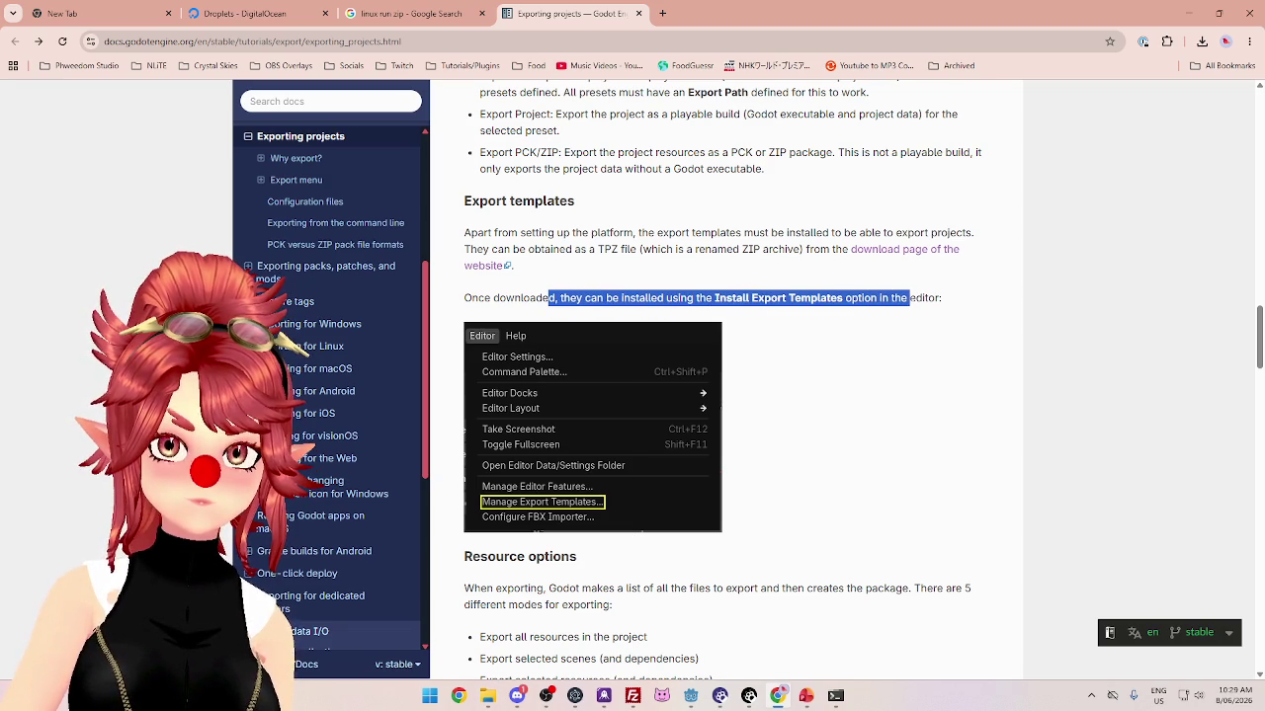
Create a new folder named Godot Stuff on the M2 Assets (F:) drive.
left_click(487, 696)
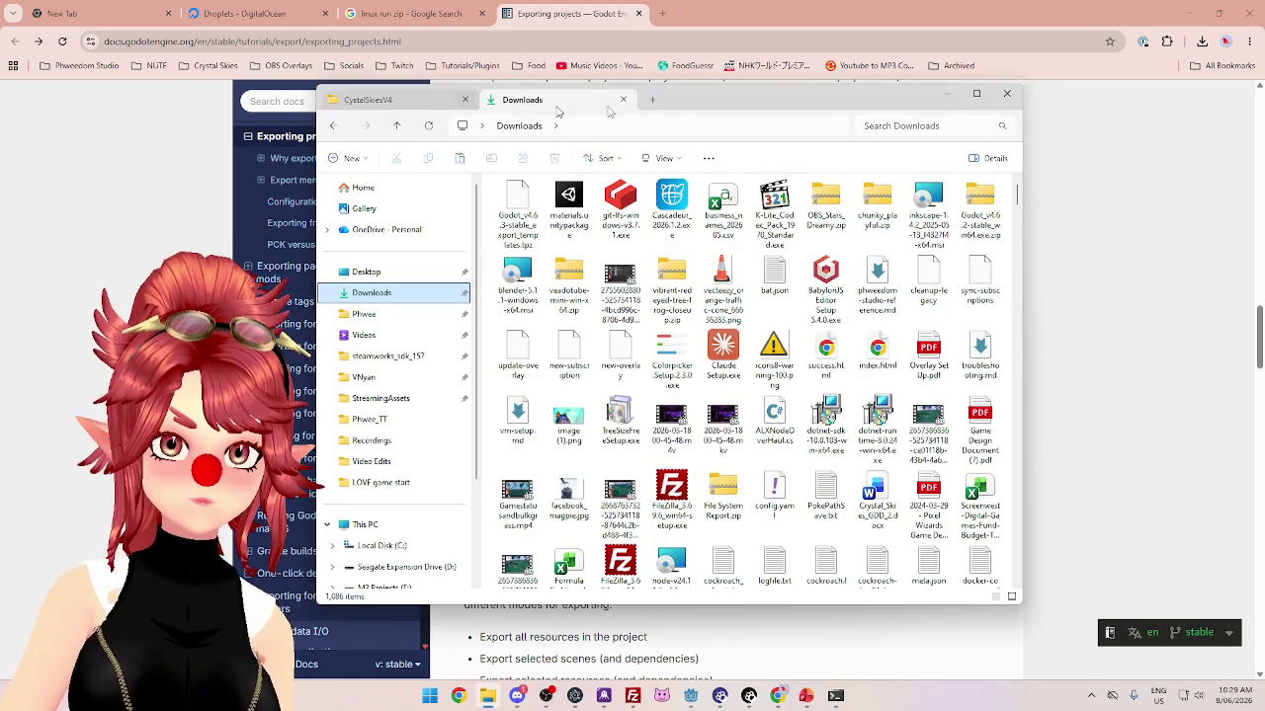
left_click(439, 109)
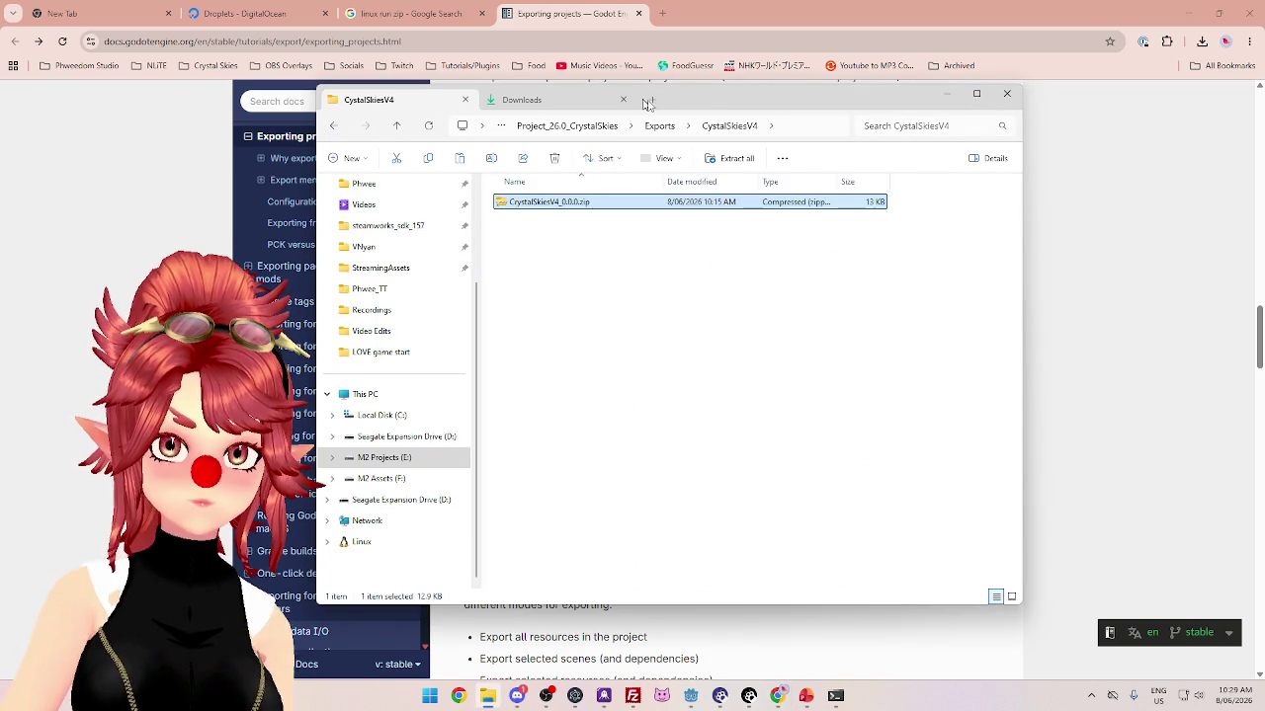
key("ctrl+t")
scroll(398, 504, "down", 3)
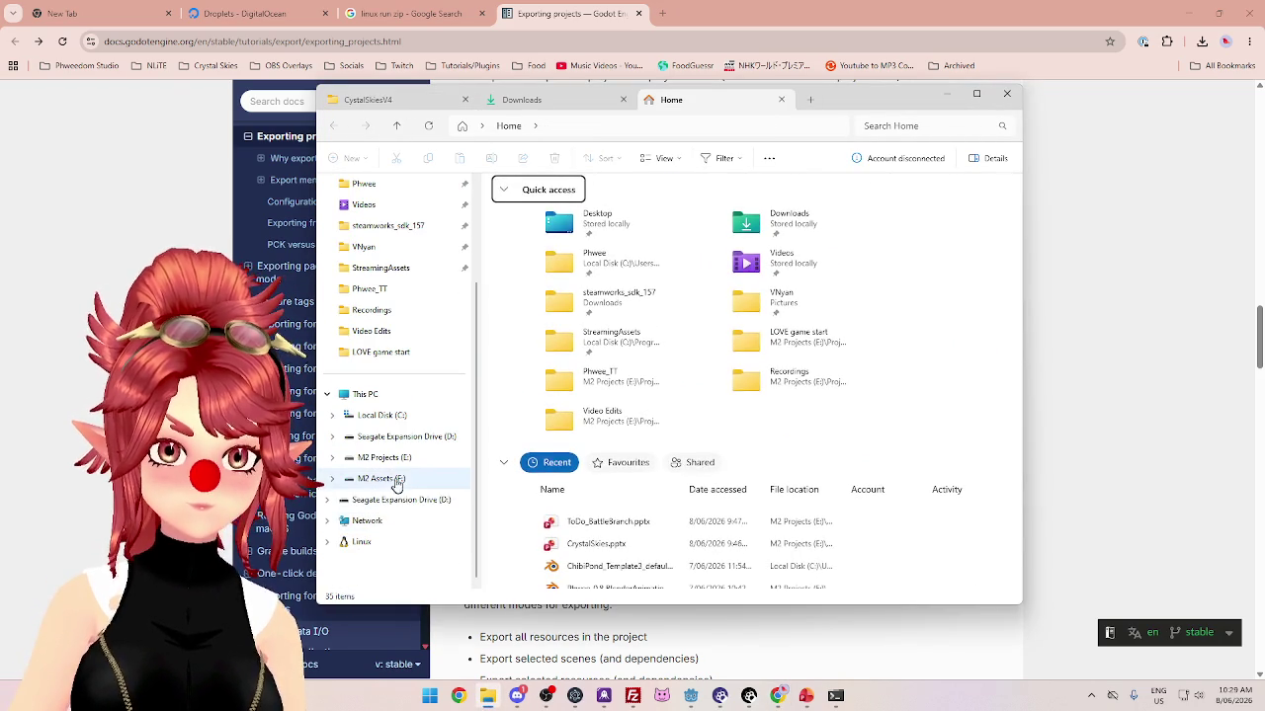
left_click(393, 480)
left_click(354, 159)
left_click(362, 188)
type("Godot")
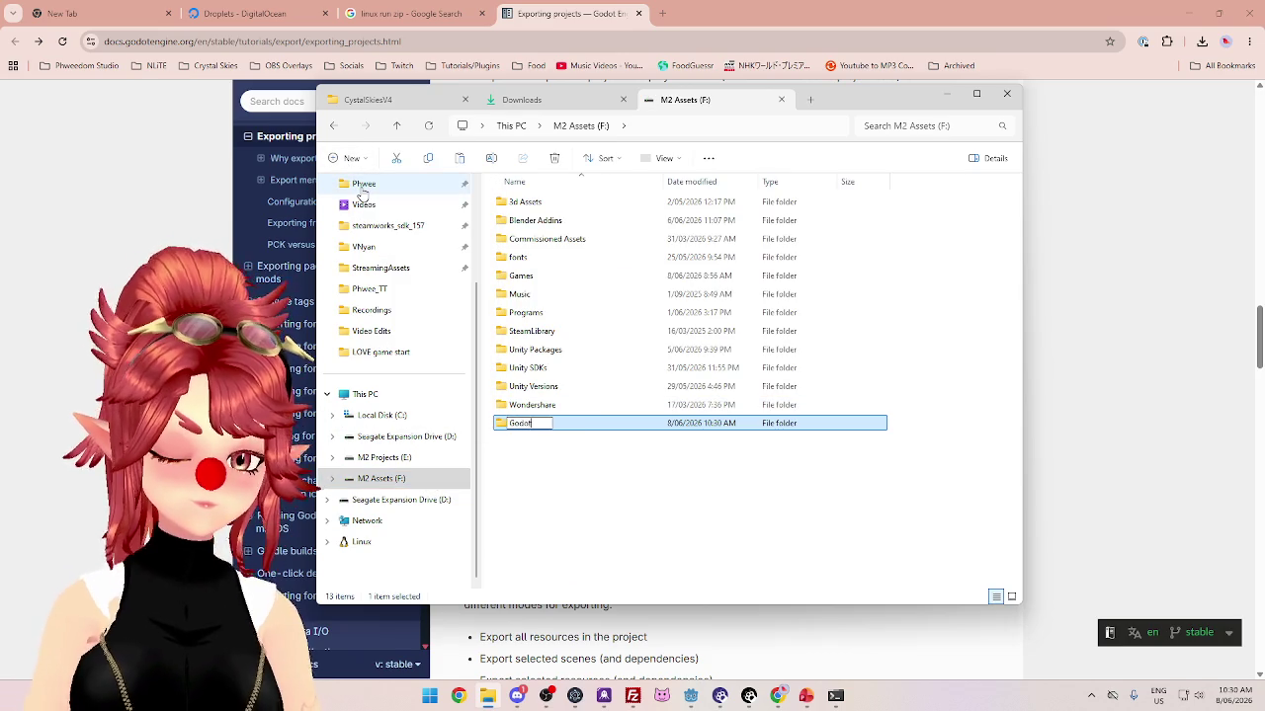
key("Return")
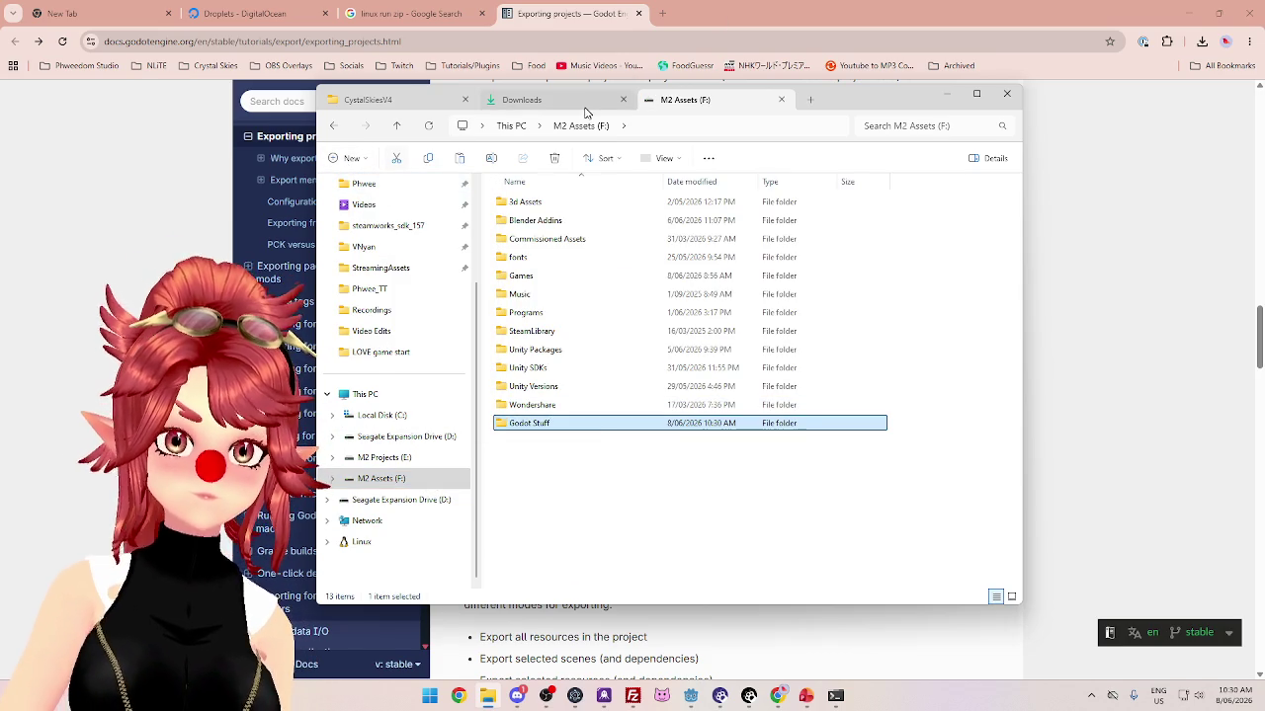
Move Godot_v4.6.3-stable_export_templates.tpz from Downloads into the Godot Stuff folder.
left_click(568, 102)
mouse_move(521, 232)
left_mouse_down()
mouse_move(672, 160)
mouse_move(694, 198)
mouse_move(553, 436)
left_mouse_up()
double_click(554, 436)
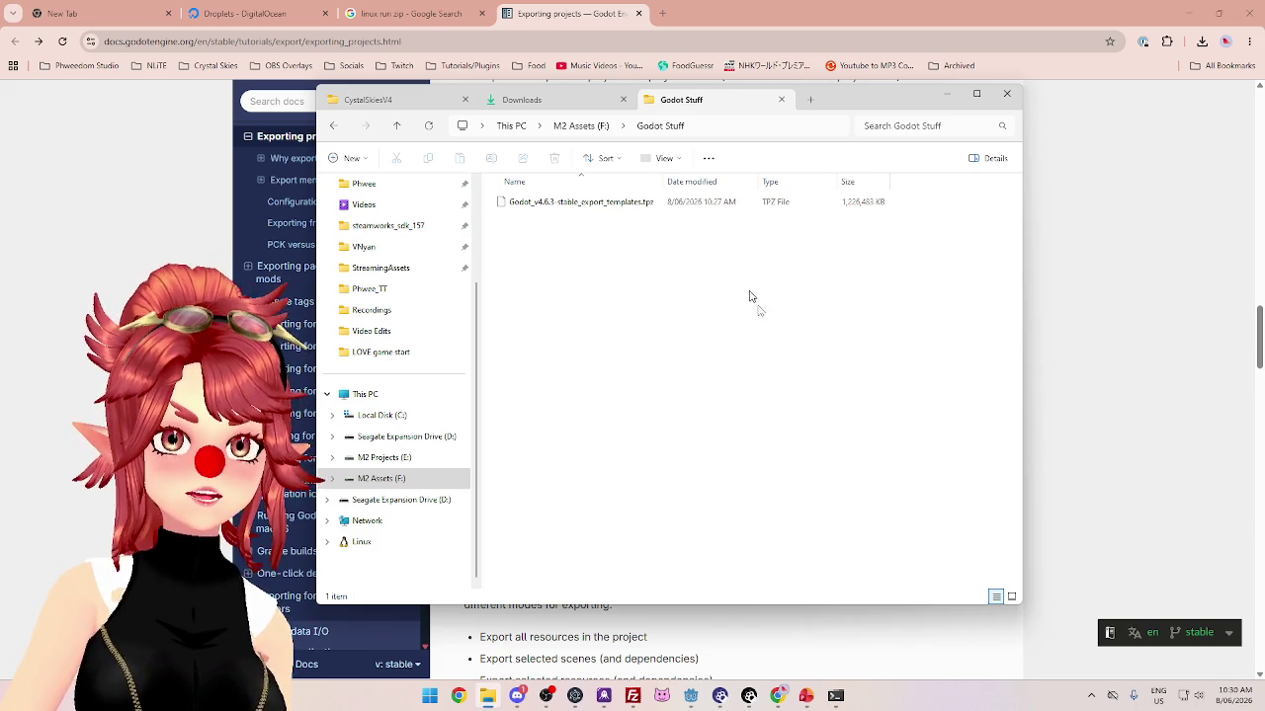
mouse_move(722, 703)
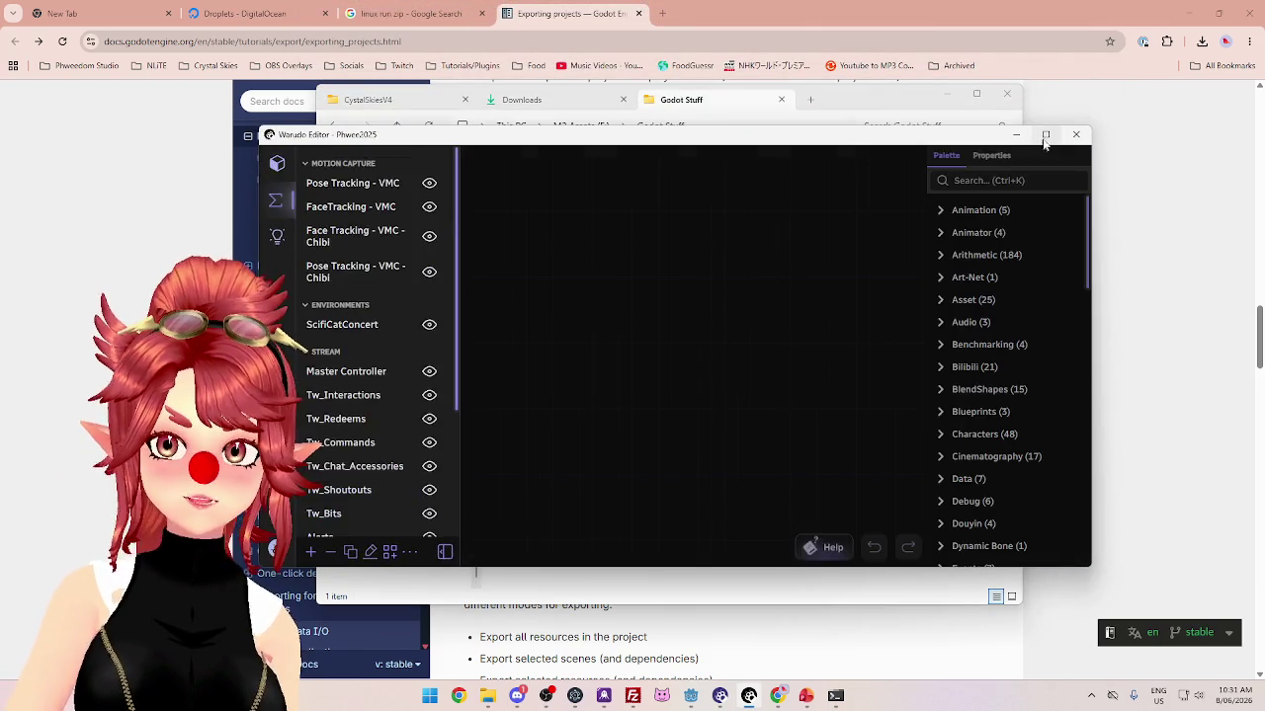
Maximize Warudo and open Tw_Redeems, framing its Switch On String and TTS nodes.
left_click(1045, 134)
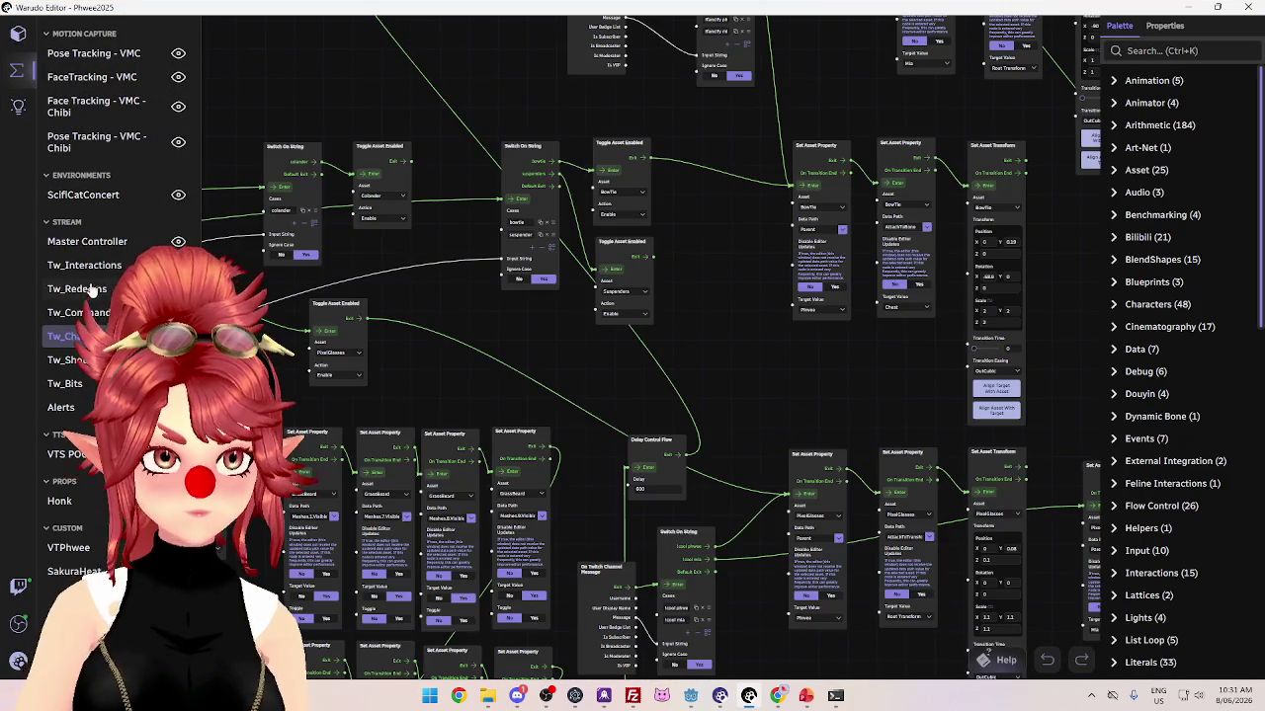
left_click(83, 288)
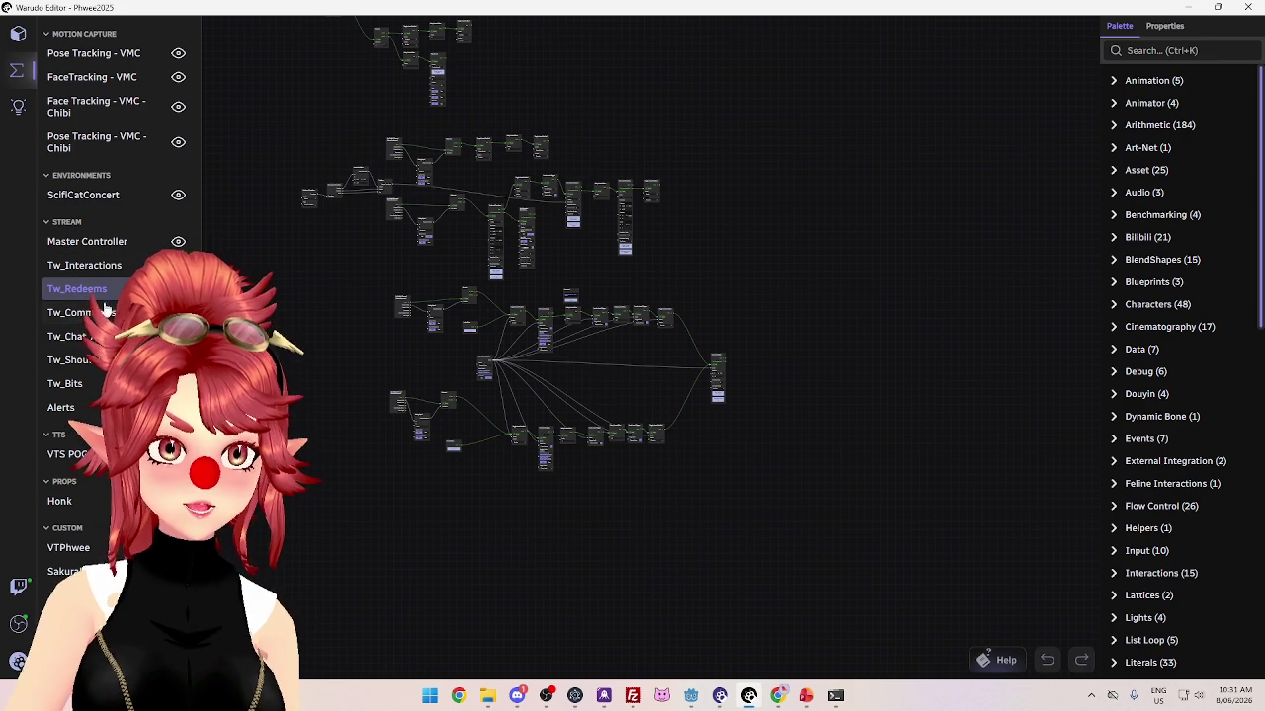
scroll(274, 213, "up", 1)
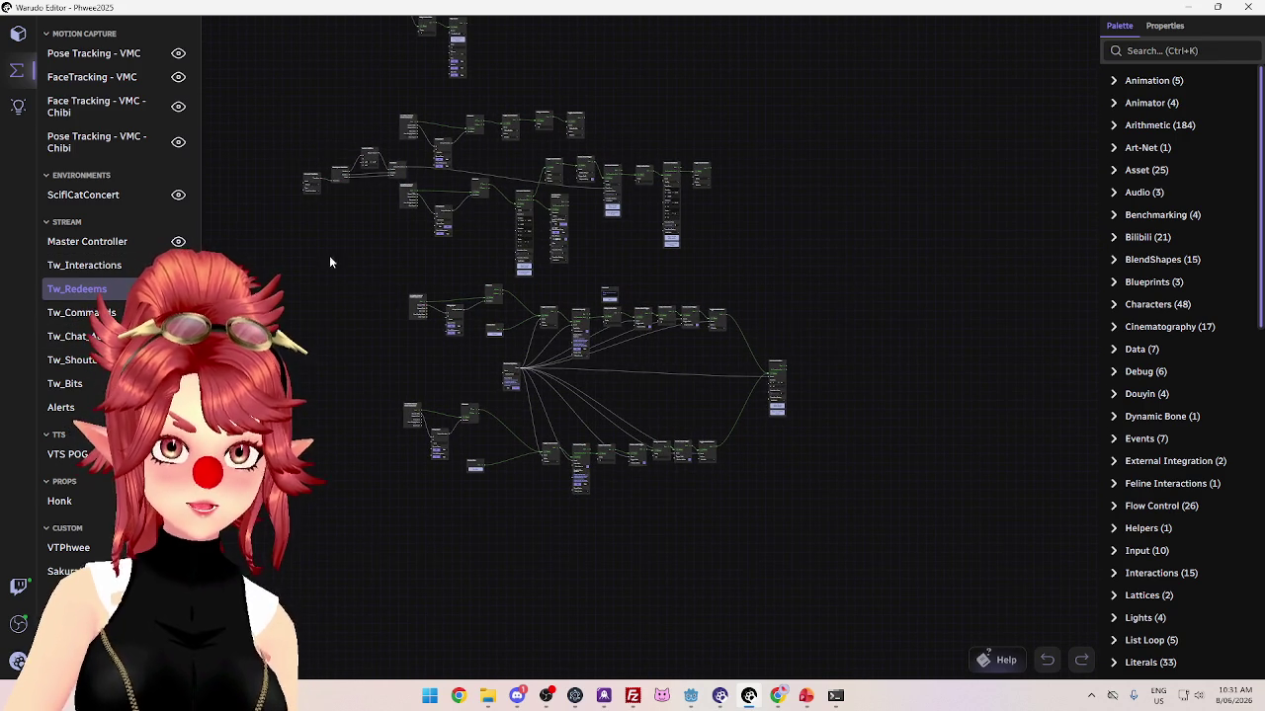
mouse_move(291, 82)
left_mouse_down()
mouse_move(337, 258)
mouse_move(471, 542)
left_mouse_up()
scroll(386, 387, "up", 5)
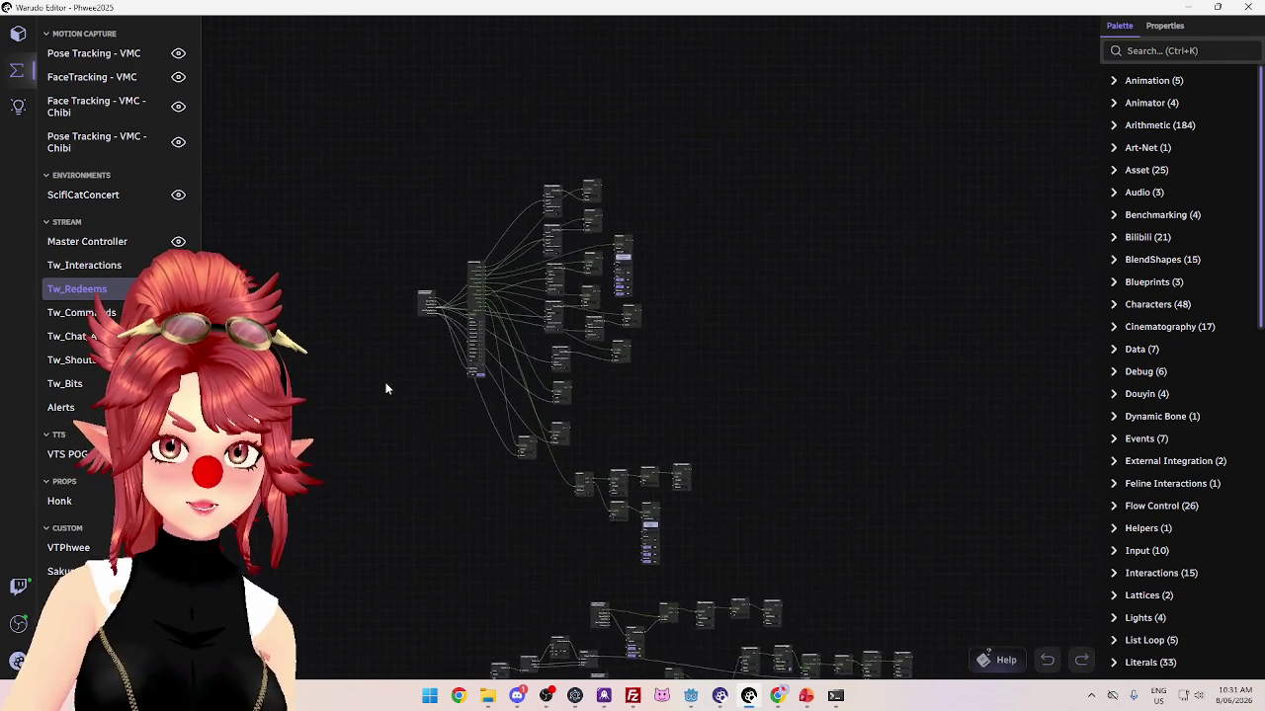
left_click_drag(1010, 214, 1007, 301)
scroll(1007, 301, "up", 3)
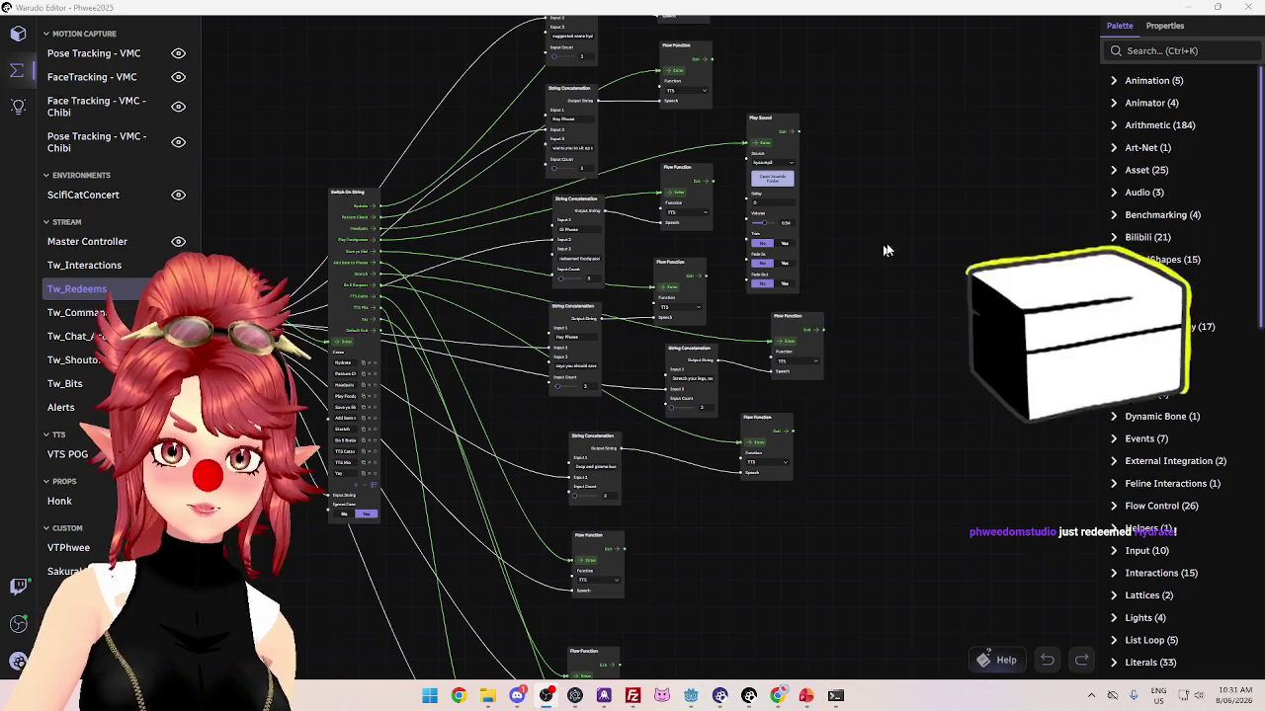
left_click_drag(914, 235, 998, 220)
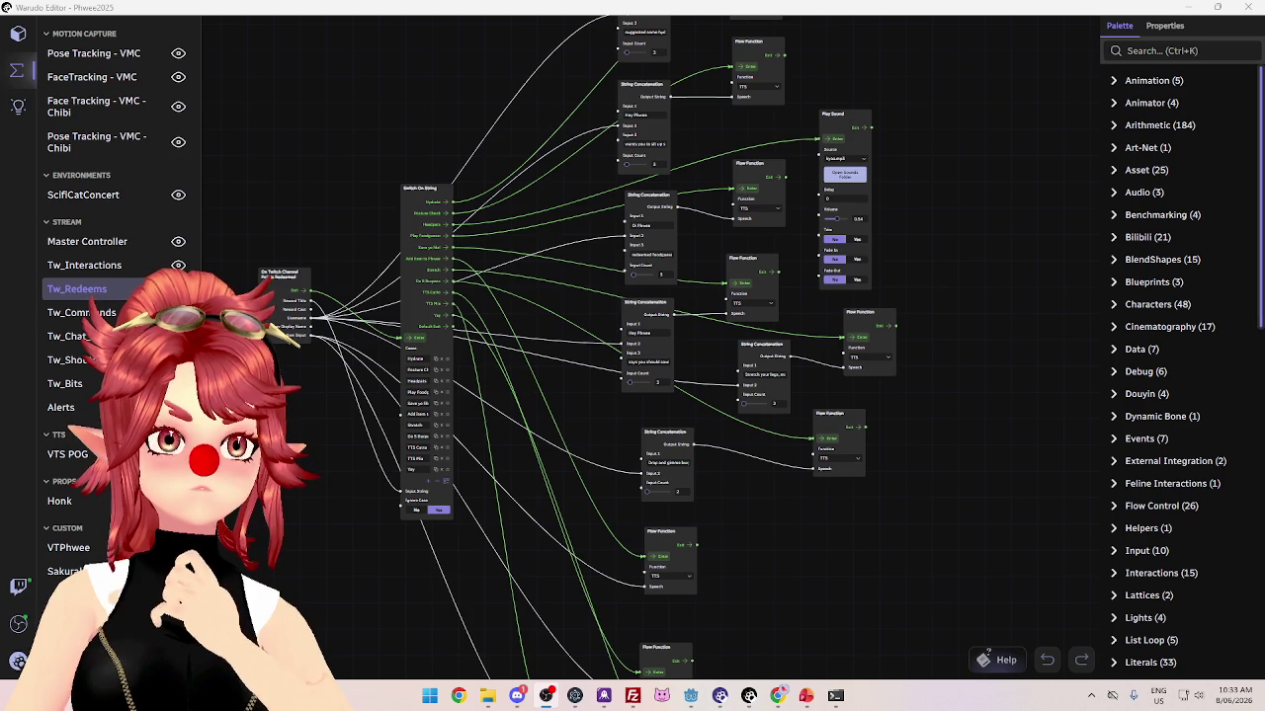
Close VTS P.O.G. and relaunch it, allowing it past the security warning.
key("alt+Tab")
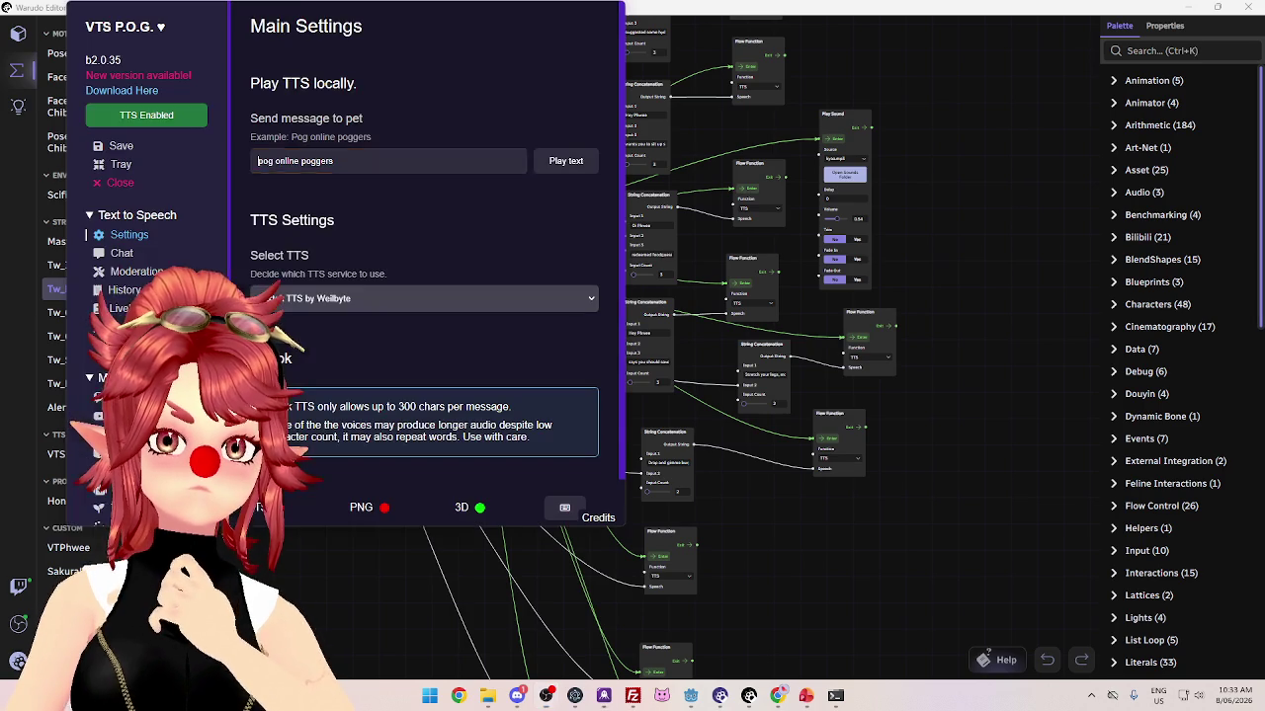
mouse_move(470, 15)
left_mouse_down()
mouse_move(553, 82)
mouse_move(707, 76)
left_mouse_up()
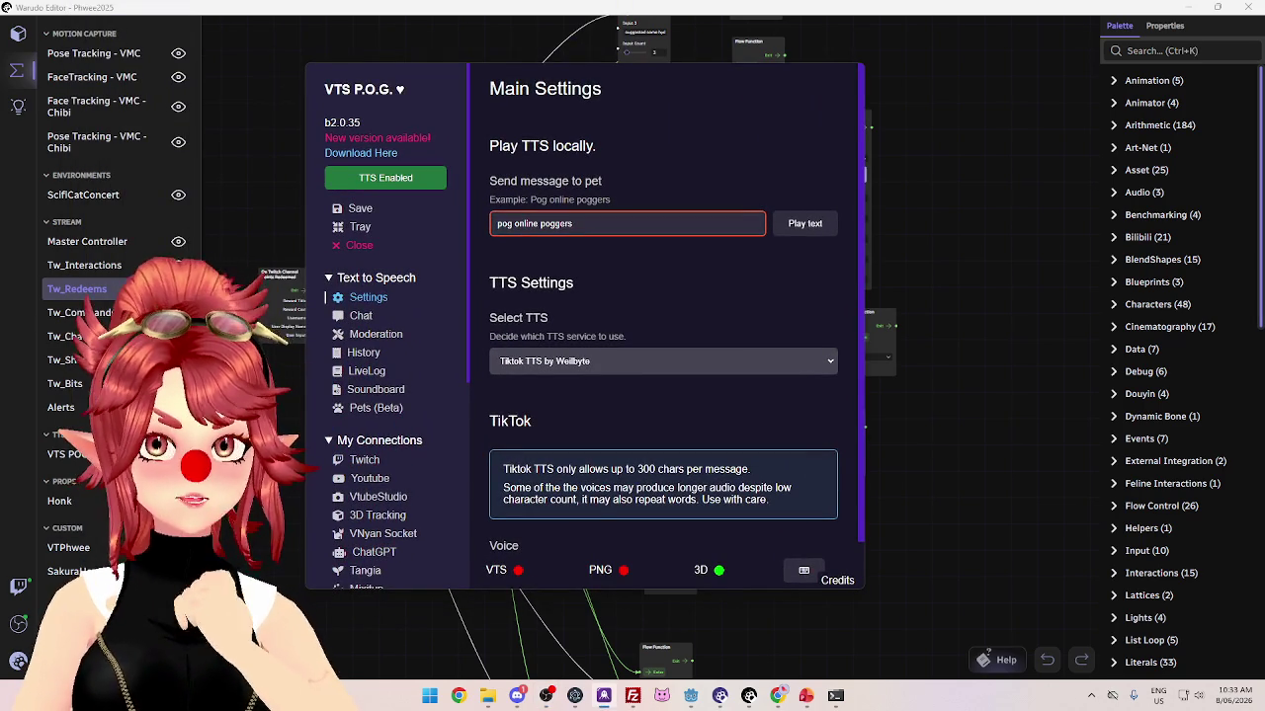
key("alt+Tab")
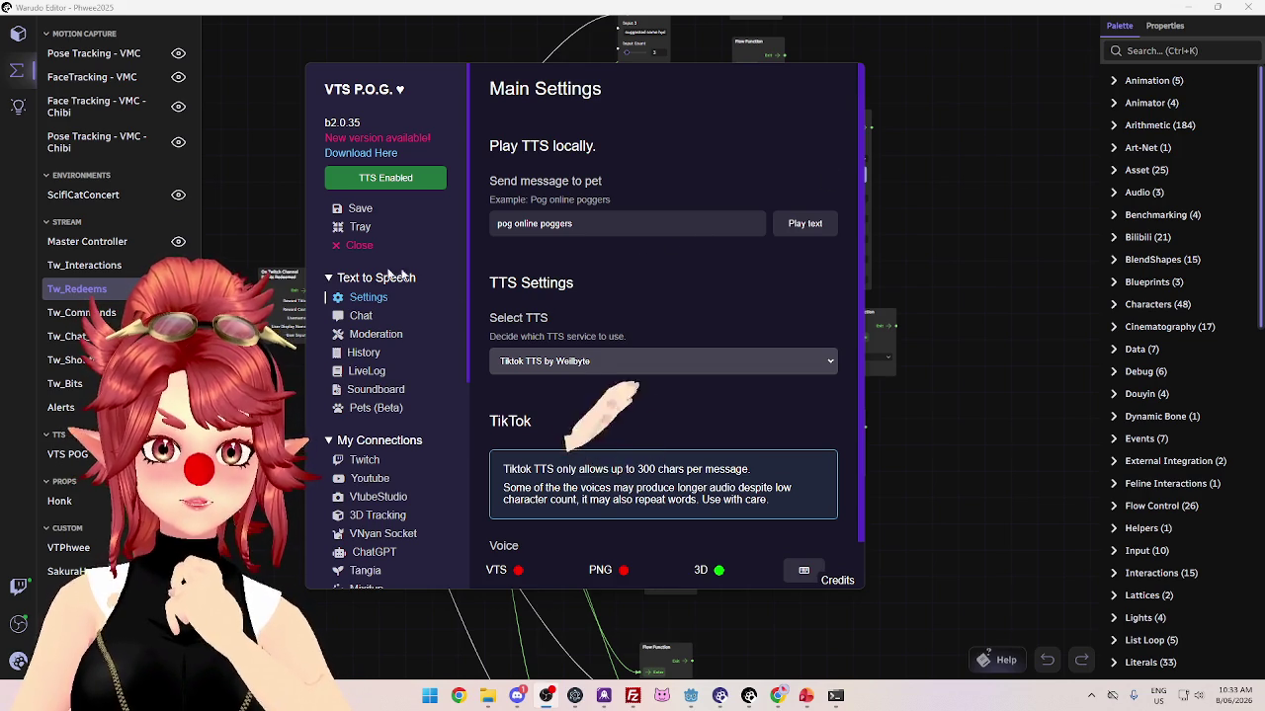
left_click(358, 246)
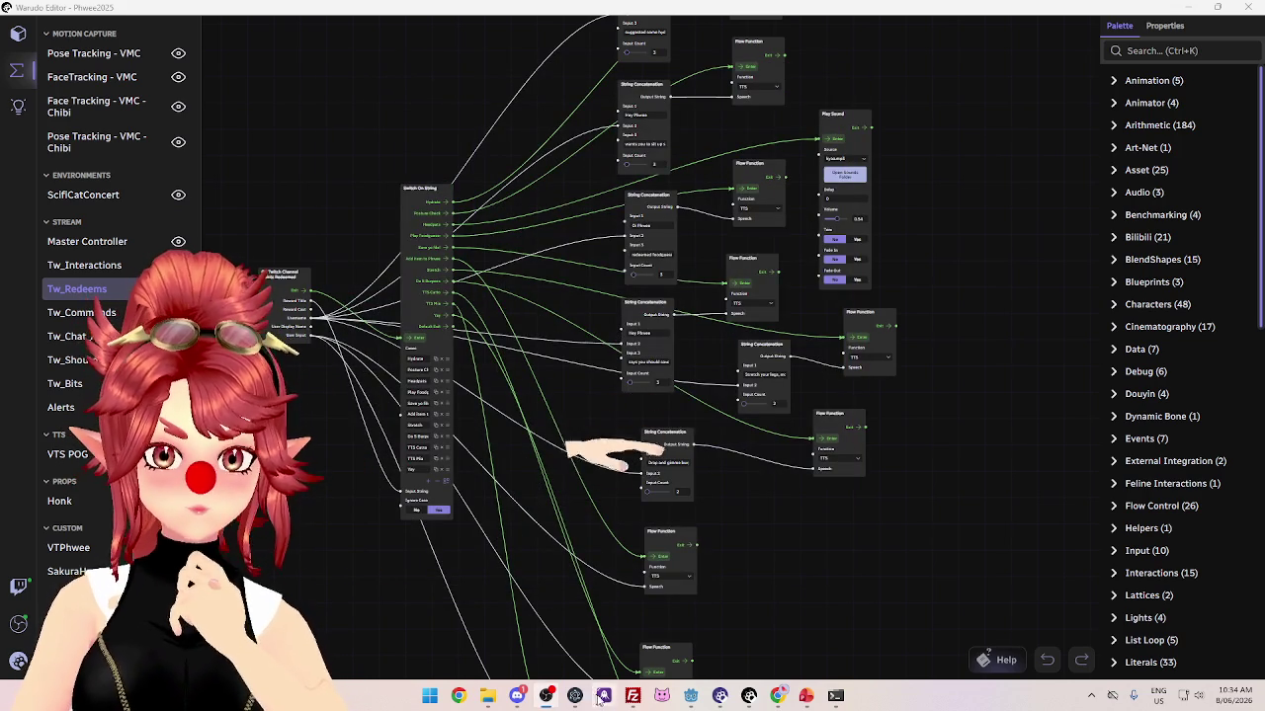
left_click(600, 696)
left_click(682, 360)
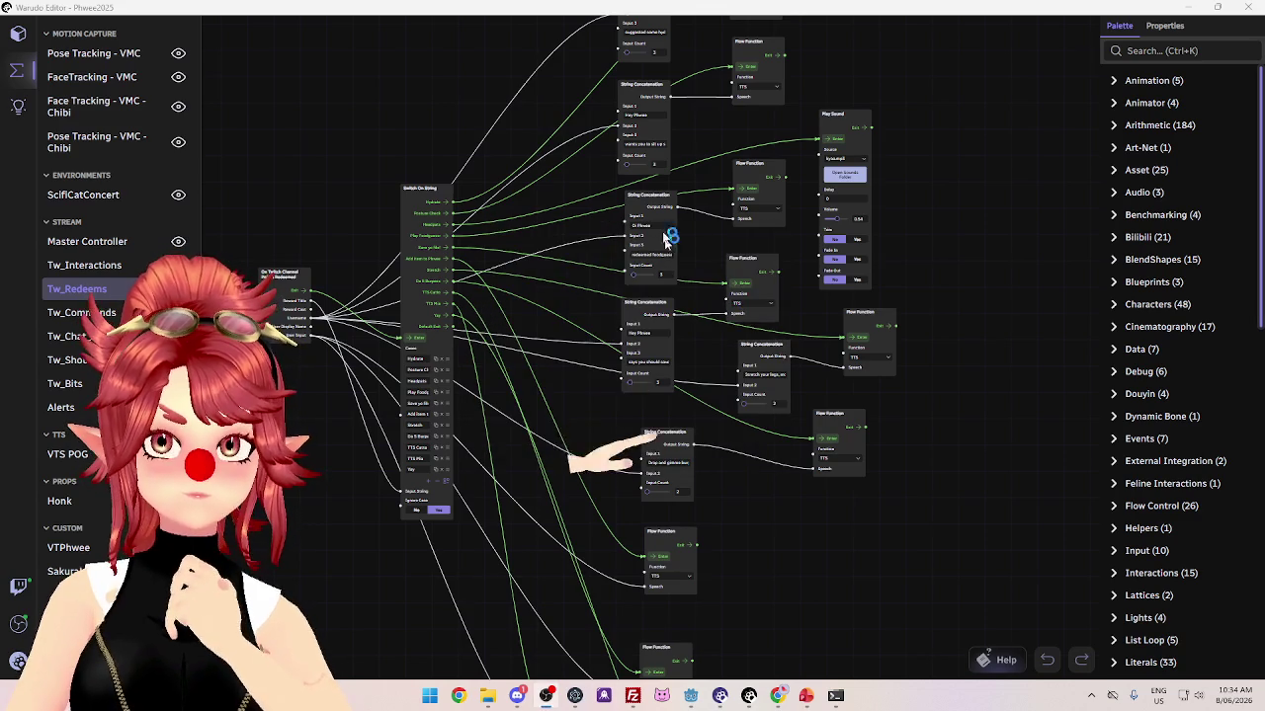